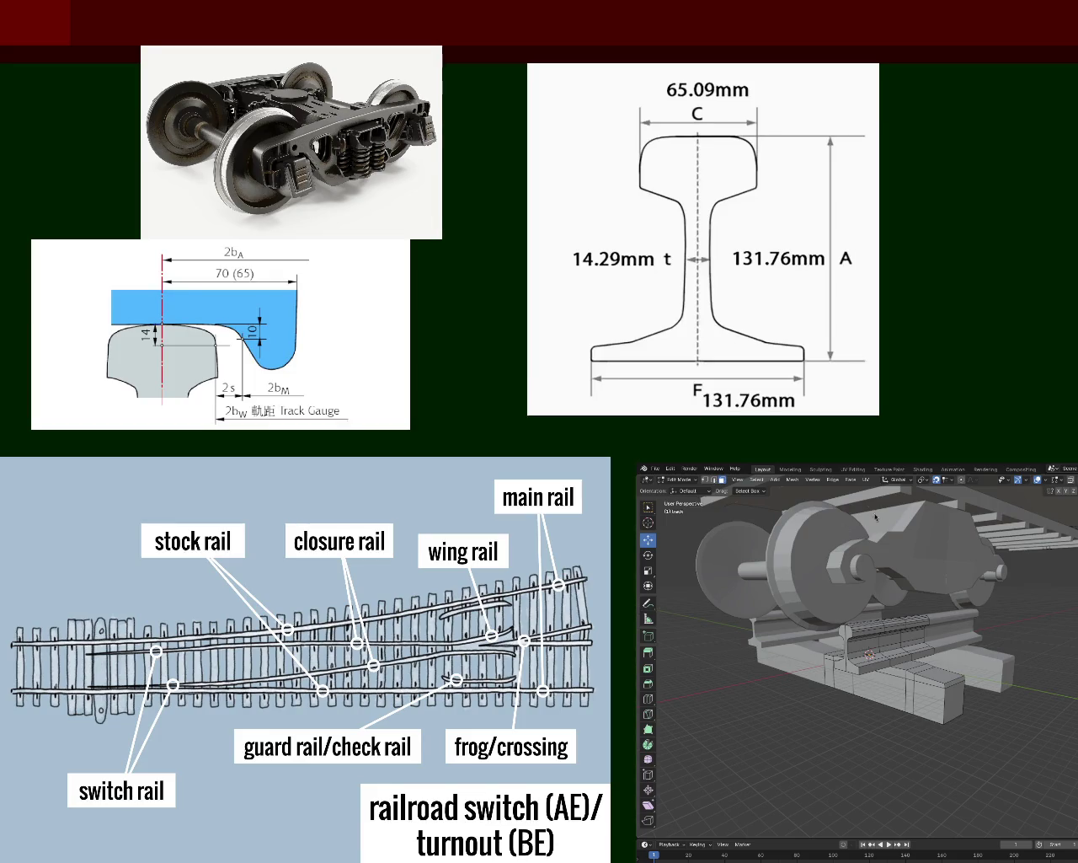
Step: Orbit and zoom to inspect the bogie and rail from the side and from below
{"action": "mouse_move", "coordinate": [970, 601]}
{"action": "middle_mouse_down"}
{"action": "mouse_move", "coordinate": [882, 582]}
{"action": "mouse_move", "coordinate": [851, 556]}
{"action": "mouse_move", "coordinate": [927, 602]}
{"action": "mouse_move", "coordinate": [864, 598]}
{"action": "mouse_move", "coordinate": [918, 617]}
{"action": "mouse_move", "coordinate": [890, 598]}
{"action": "mouse_move", "coordinate": [914, 680]}
{"action": "middle_mouse_up"}
{"action": "scroll", "coordinate": [914, 615], "scroll_direction": "down", "scroll_amount": 3}
{"action": "scroll", "coordinate": [882, 593], "scroll_direction": "up", "scroll_amount": 5}
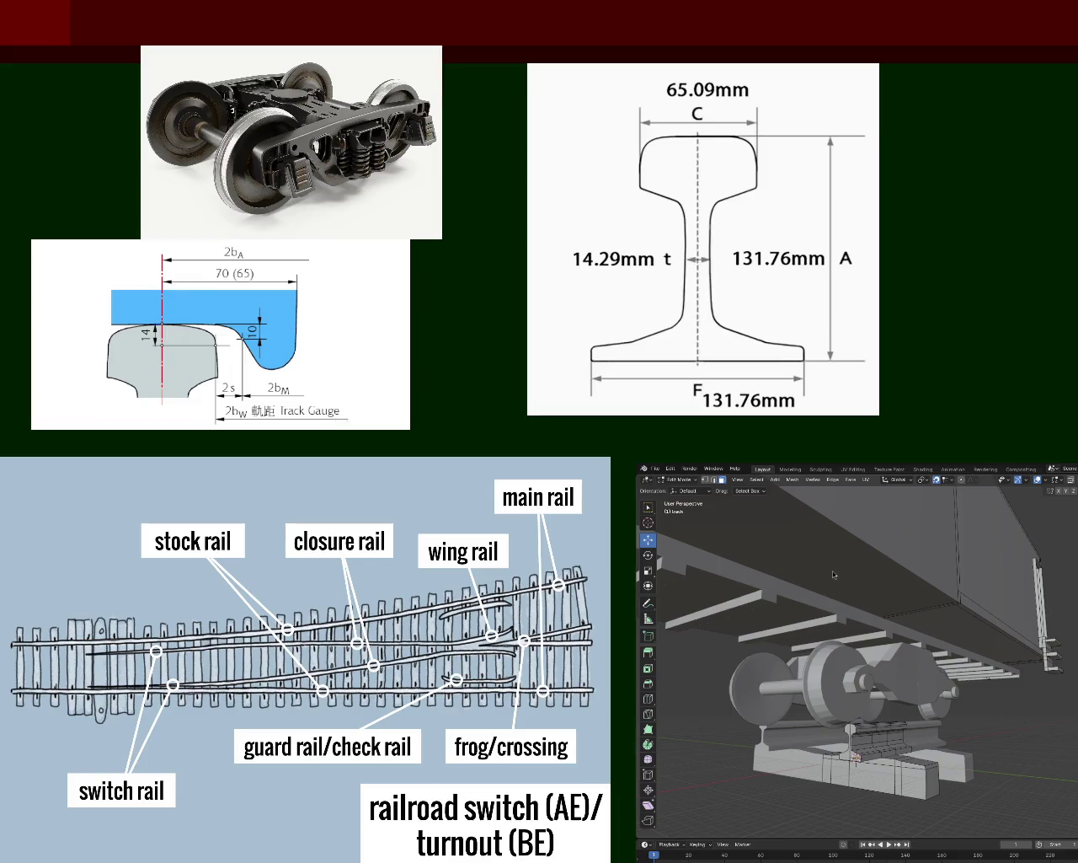
{"action": "middle_click_drag", "start_coordinate": [904, 616], "coordinate": [738, 606]}
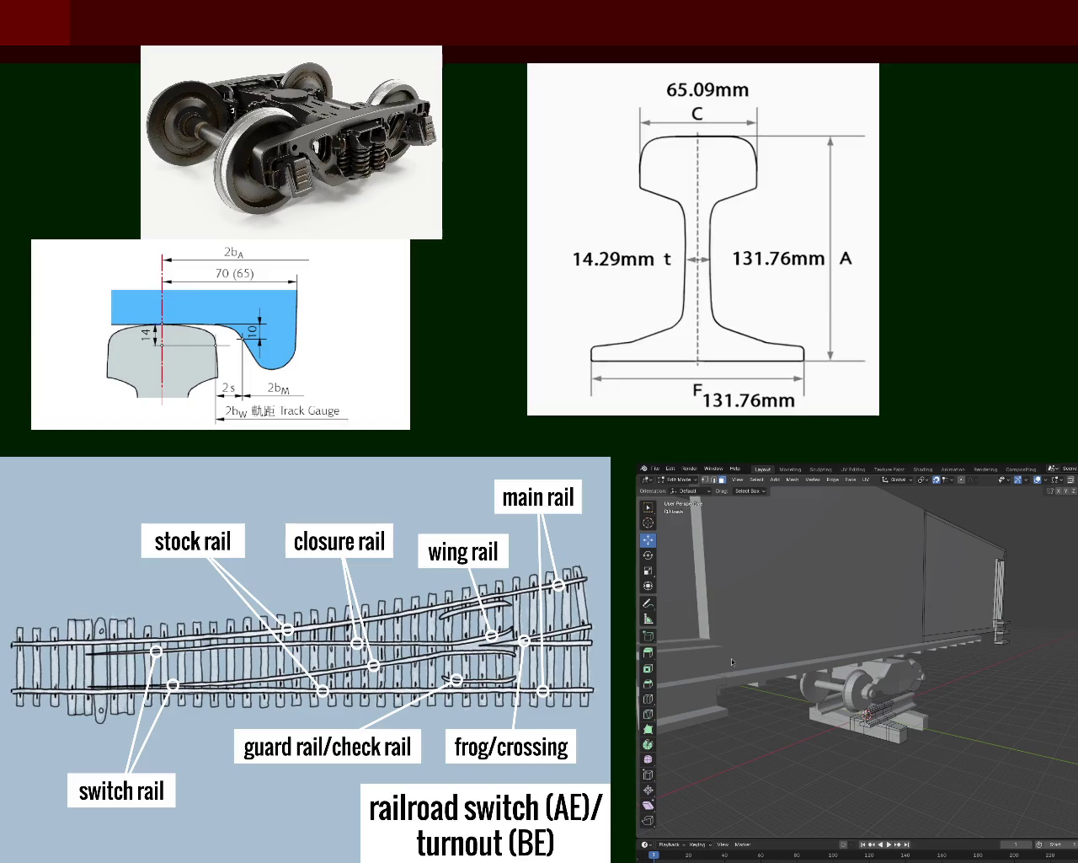
{"action": "mouse_move", "coordinate": [929, 690]}
{"action": "middle_mouse_down"}
{"action": "mouse_move", "coordinate": [923, 615]}
{"action": "mouse_move", "coordinate": [872, 667]}
{"action": "middle_mouse_up"}
{"action": "scroll", "coordinate": [872, 667], "scroll_direction": "down", "scroll_amount": 2}
{"action": "scroll", "coordinate": [876, 669], "scroll_direction": "down", "scroll_amount": 1}
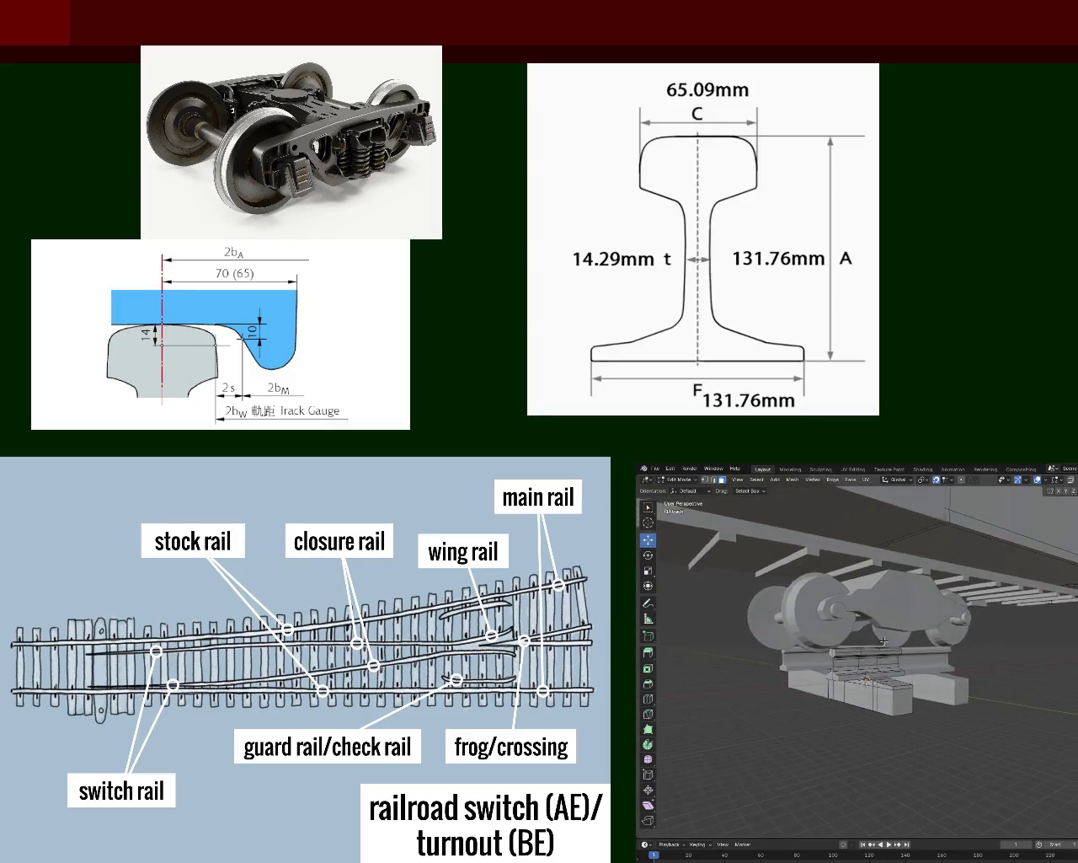
{"action": "scroll", "coordinate": [881, 671], "scroll_direction": "down", "scroll_amount": 2}
{"action": "scroll", "coordinate": [908, 692], "scroll_direction": "down", "scroll_amount": 2}
{"action": "scroll", "coordinate": [911, 693], "scroll_direction": "down", "scroll_amount": 2}
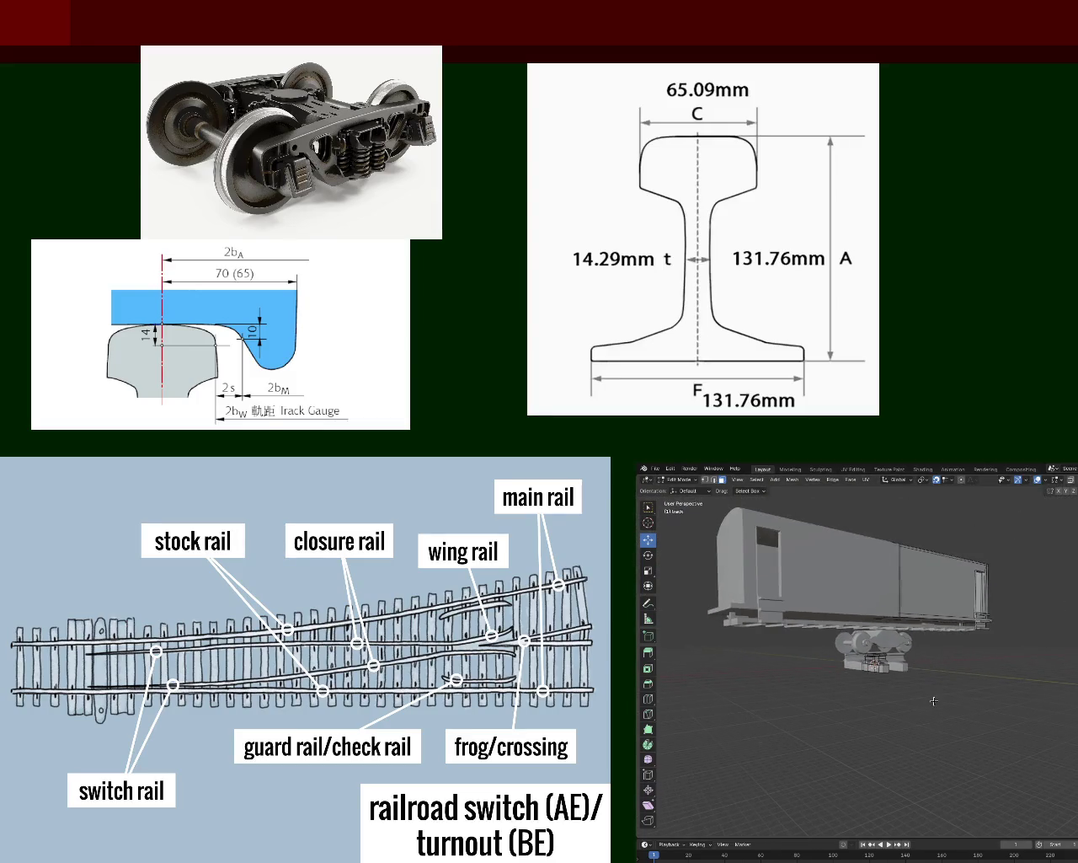
Step: Turn off viewport overlays, then view the wagon end-on, from the side and at the bogie
{"action": "left_click", "coordinate": [1018, 481]}
{"action": "left_click_drag", "start_coordinate": [1067, 503], "coordinate": [1045, 506]}
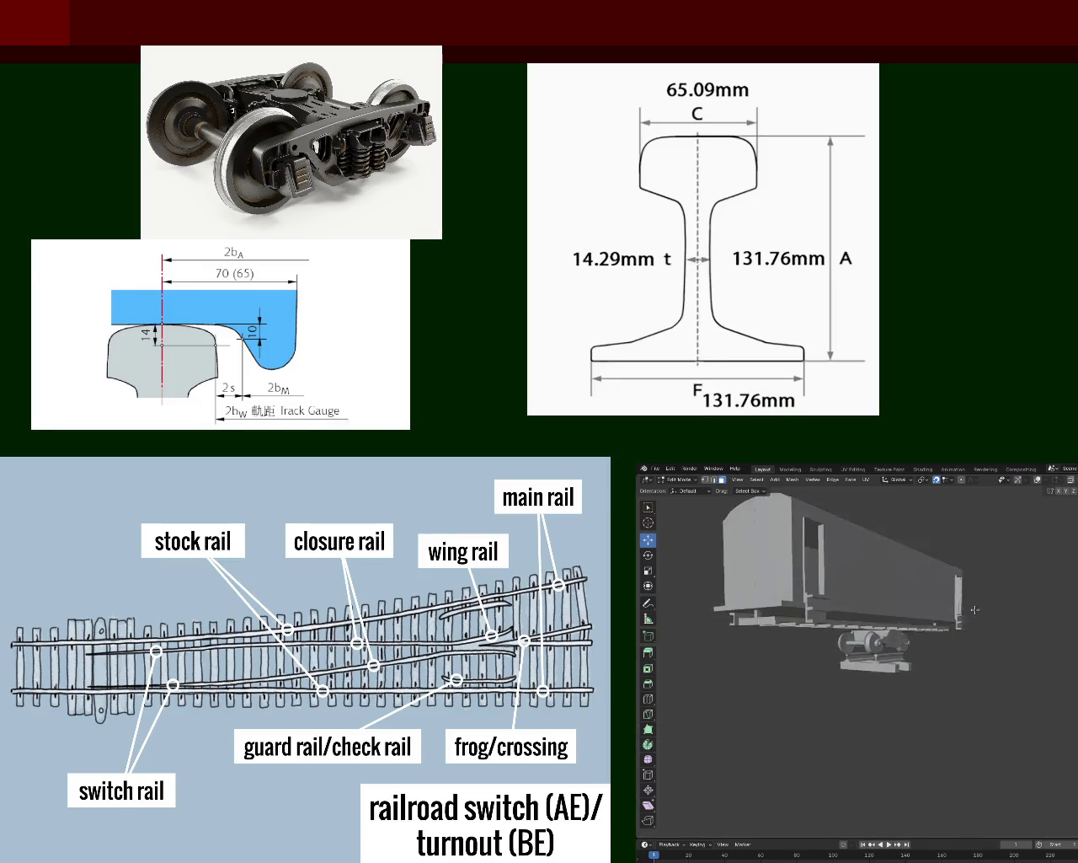
{"action": "mouse_move", "coordinate": [947, 598]}
{"action": "middle_mouse_down"}
{"action": "mouse_move", "coordinate": [929, 617]}
{"action": "mouse_move", "coordinate": [988, 573]}
{"action": "middle_mouse_up"}
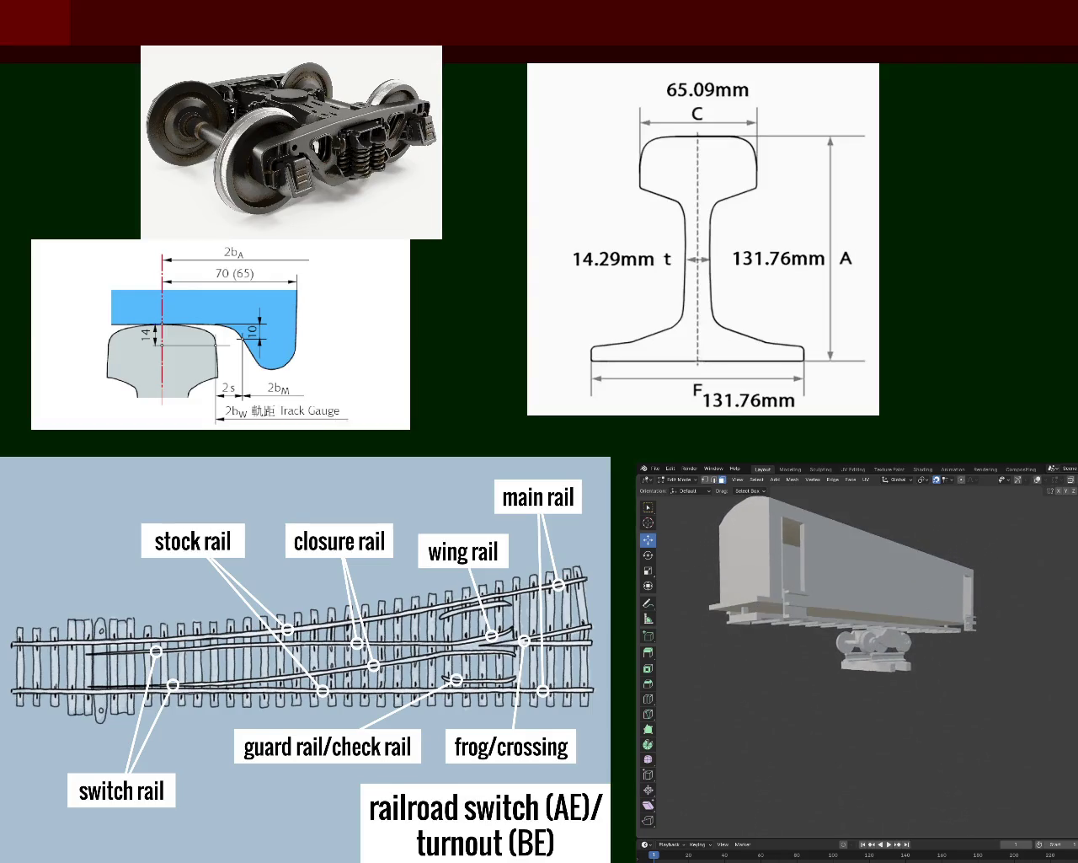
{"action": "middle_click_drag", "start_coordinate": [834, 631], "coordinate": [838, 644]}
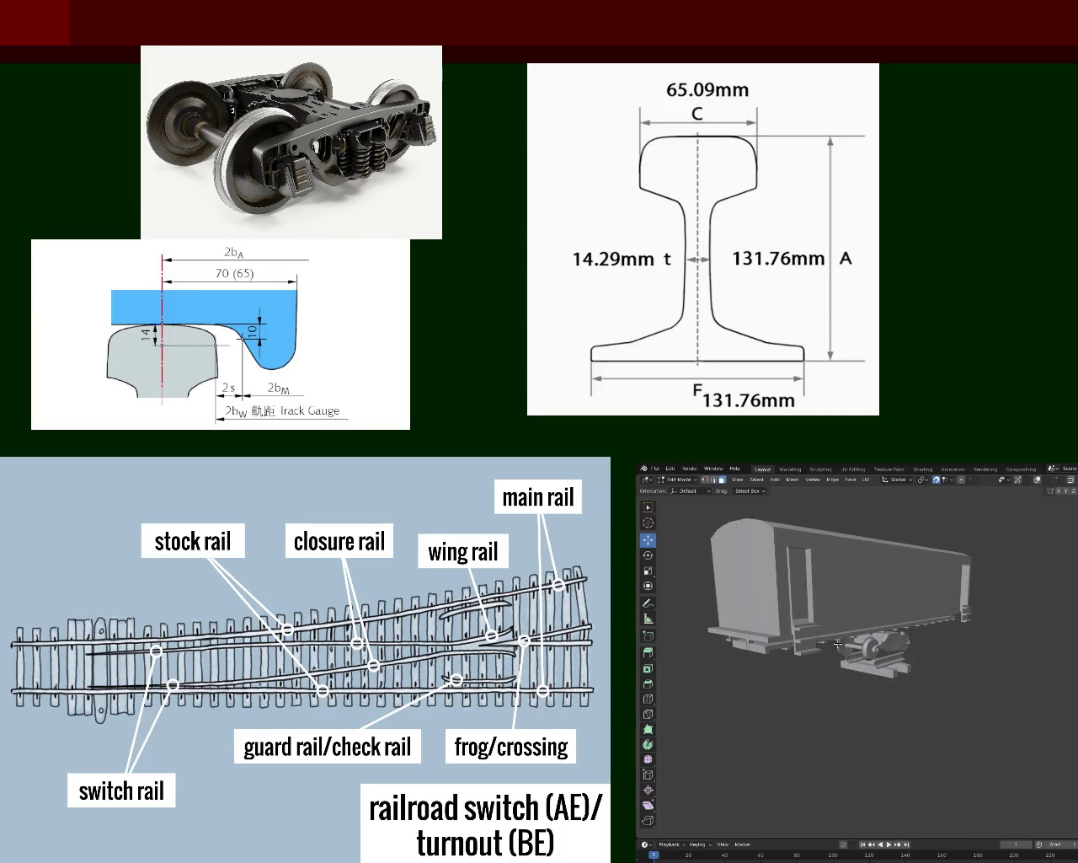
{"action": "scroll", "coordinate": [895, 692], "scroll_direction": "up", "scroll_amount": 3}
{"action": "mouse_move", "coordinate": [895, 693]}
{"action": "middle_mouse_down"}
{"action": "mouse_move", "coordinate": [841, 710]}
{"action": "mouse_move", "coordinate": [846, 704]}
{"action": "middle_mouse_up"}
{"action": "scroll", "coordinate": [840, 710], "scroll_direction": "up", "scroll_amount": 3}
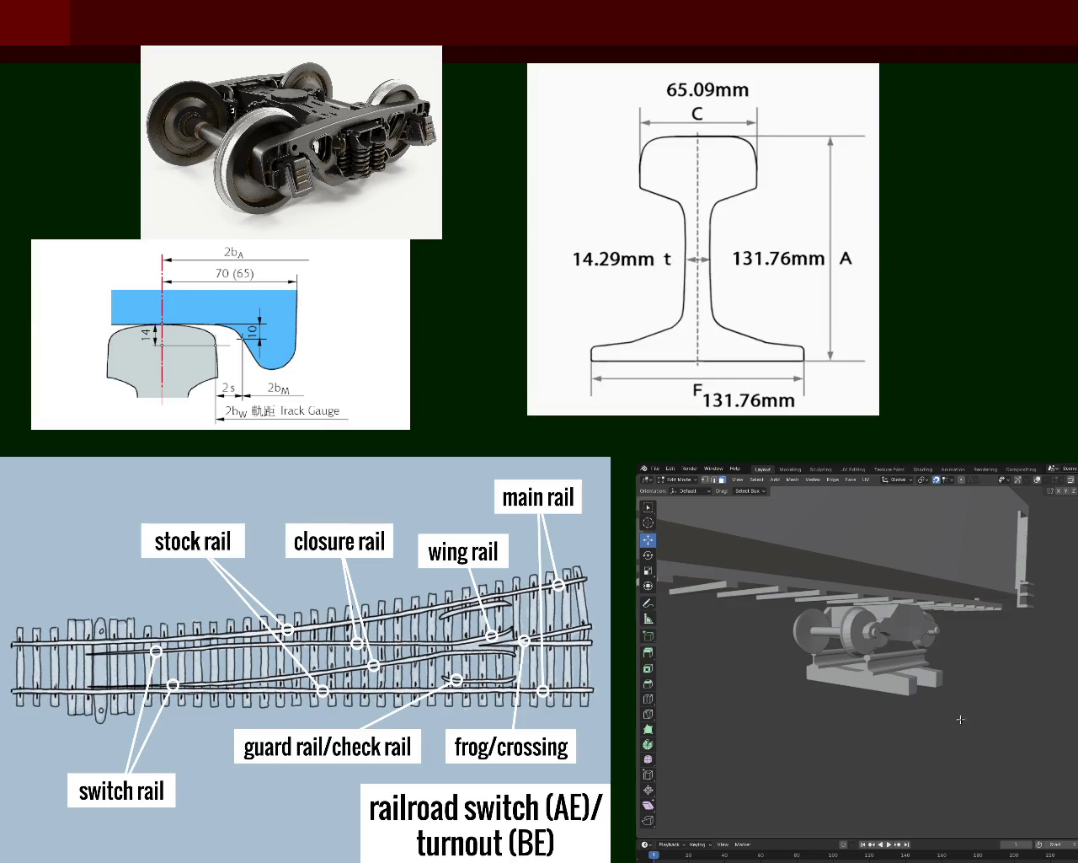
Step: Zoom around the bogie from a low side angle, then pull back to show the whole wagon
{"action": "scroll", "coordinate": [965, 643], "scroll_direction": "up", "scroll_amount": 5}
{"action": "scroll", "coordinate": [966, 643], "scroll_direction": "down", "scroll_amount": 2}
{"action": "scroll", "coordinate": [952, 647], "scroll_direction": "down", "scroll_amount": 2}
{"action": "scroll", "coordinate": [935, 653], "scroll_direction": "down", "scroll_amount": 2}
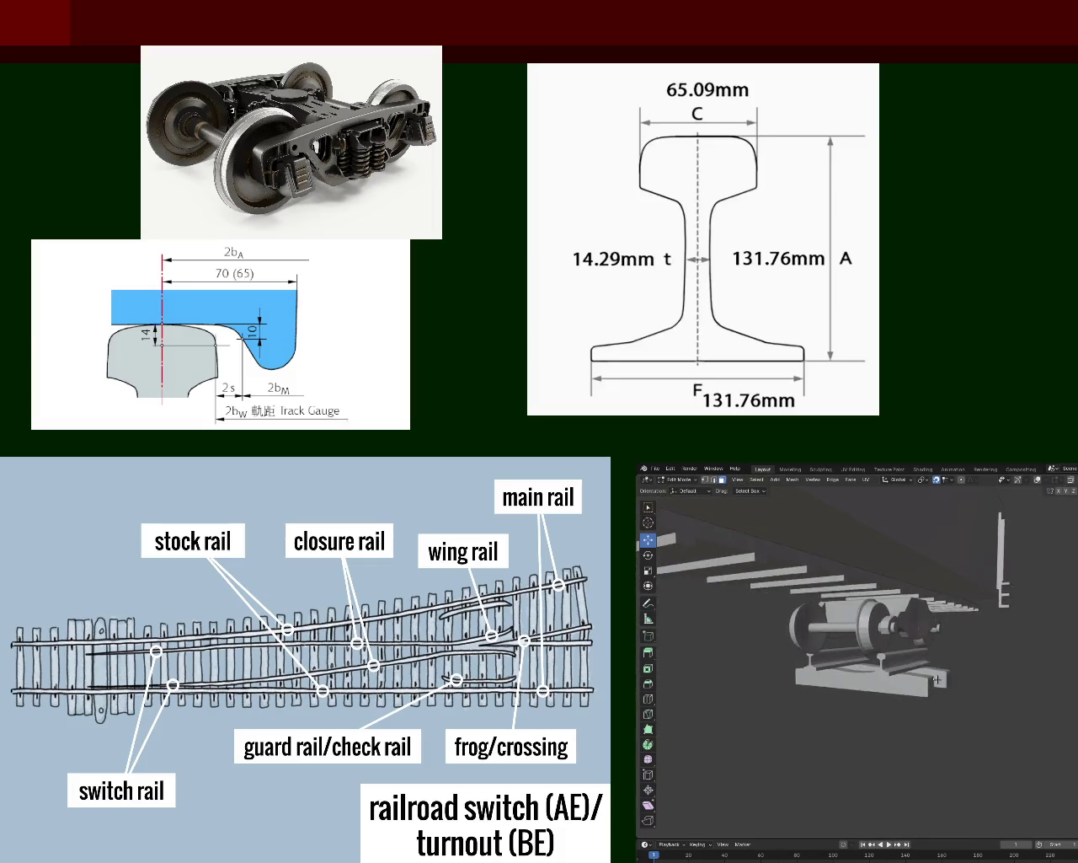
{"action": "scroll", "coordinate": [919, 659], "scroll_direction": "down", "scroll_amount": 1}
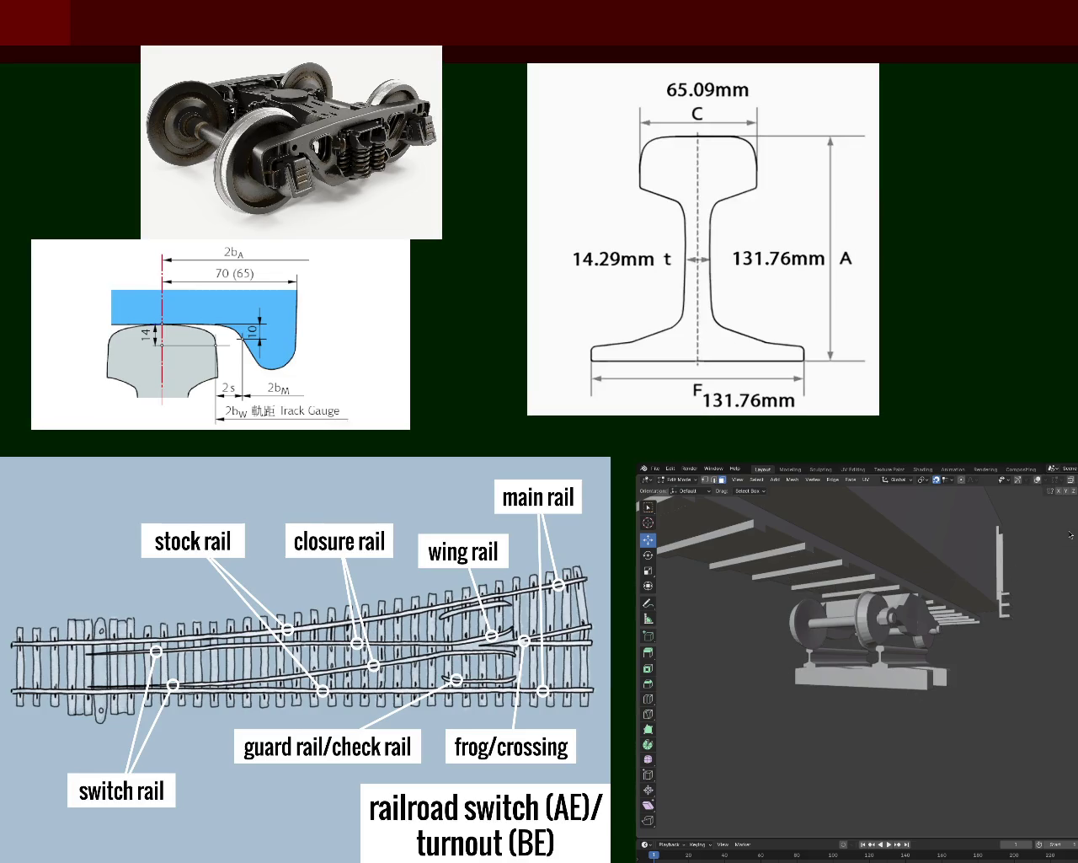
{"action": "mouse_move", "coordinate": [898, 644]}
{"action": "middle_mouse_down"}
{"action": "mouse_move", "coordinate": [883, 674]}
{"action": "mouse_move", "coordinate": [876, 654]}
{"action": "mouse_move", "coordinate": [1028, 489]}
{"action": "mouse_move", "coordinate": [865, 627]}
{"action": "mouse_move", "coordinate": [1027, 583]}
{"action": "mouse_move", "coordinate": [936, 664]}
{"action": "mouse_move", "coordinate": [884, 682]}
{"action": "middle_mouse_up"}
{"action": "scroll", "coordinate": [884, 675], "scroll_direction": "up", "scroll_amount": 5}
{"action": "scroll", "coordinate": [881, 666], "scroll_direction": "down", "scroll_amount": 8}
{"action": "scroll", "coordinate": [936, 664], "scroll_direction": "down", "scroll_amount": 5}
{"action": "scroll", "coordinate": [913, 686], "scroll_direction": "down", "scroll_amount": 6}
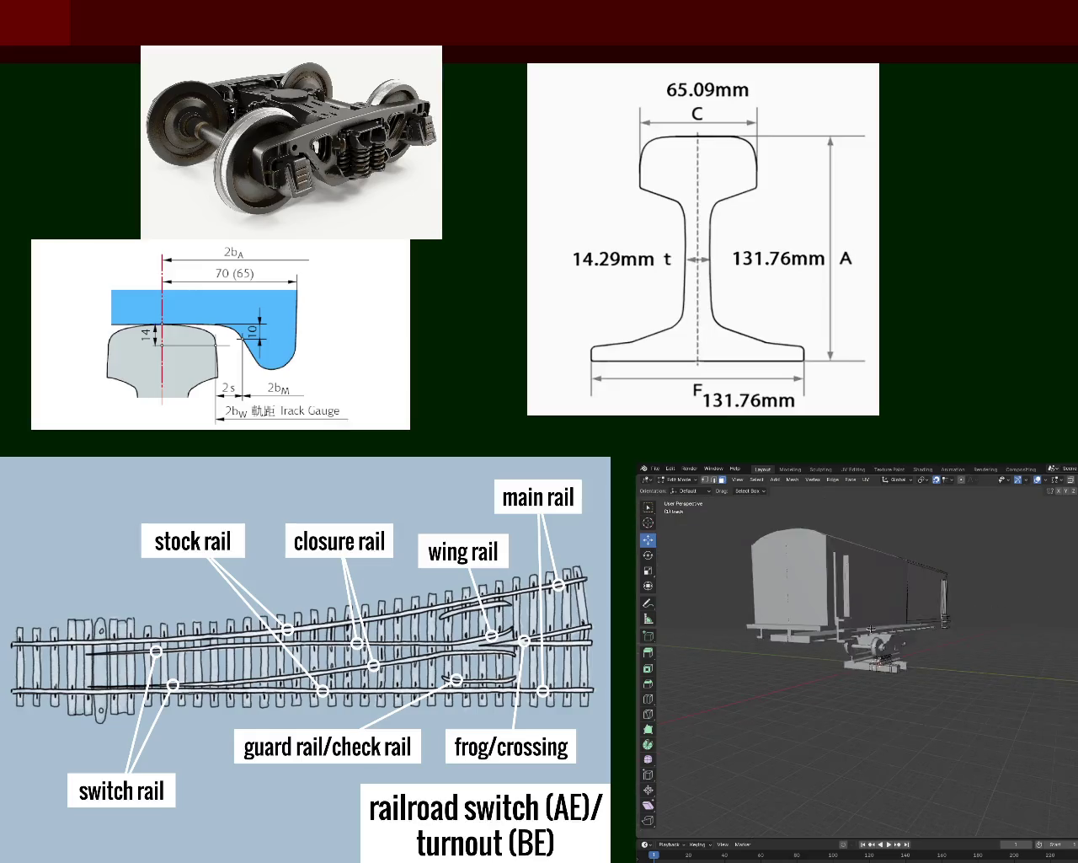
{"action": "mouse_move", "coordinate": [913, 686]}
{"action": "middle_mouse_down"}
{"action": "mouse_move", "coordinate": [779, 656]}
{"action": "mouse_move", "coordinate": [840, 660]}
{"action": "mouse_move", "coordinate": [910, 637]}
{"action": "mouse_move", "coordinate": [791, 546]}
{"action": "middle_mouse_up"}
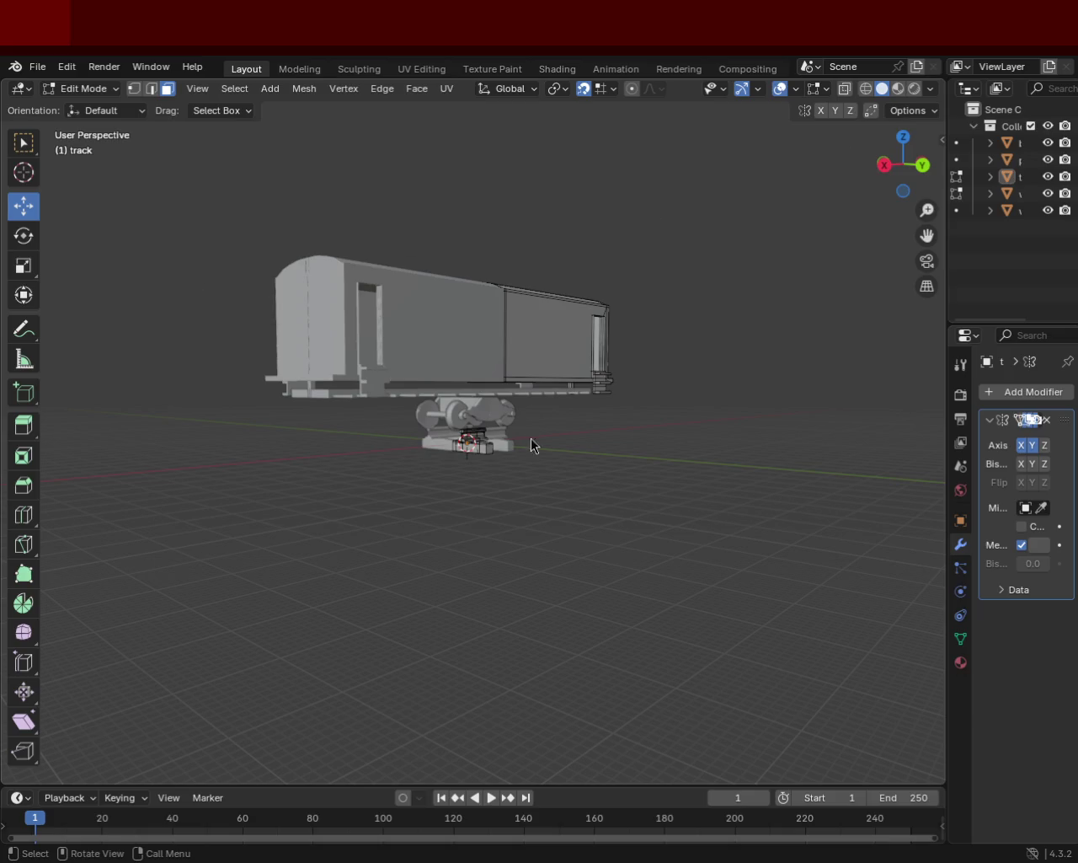
{"action": "mouse_move", "coordinate": [529, 428]}
{"action": "middle_mouse_down"}
{"action": "mouse_move", "coordinate": [489, 413]}
{"action": "mouse_move", "coordinate": [445, 429]}
{"action": "middle_mouse_up"}
{"action": "scroll", "coordinate": [475, 402], "scroll_direction": "up", "scroll_amount": 5}
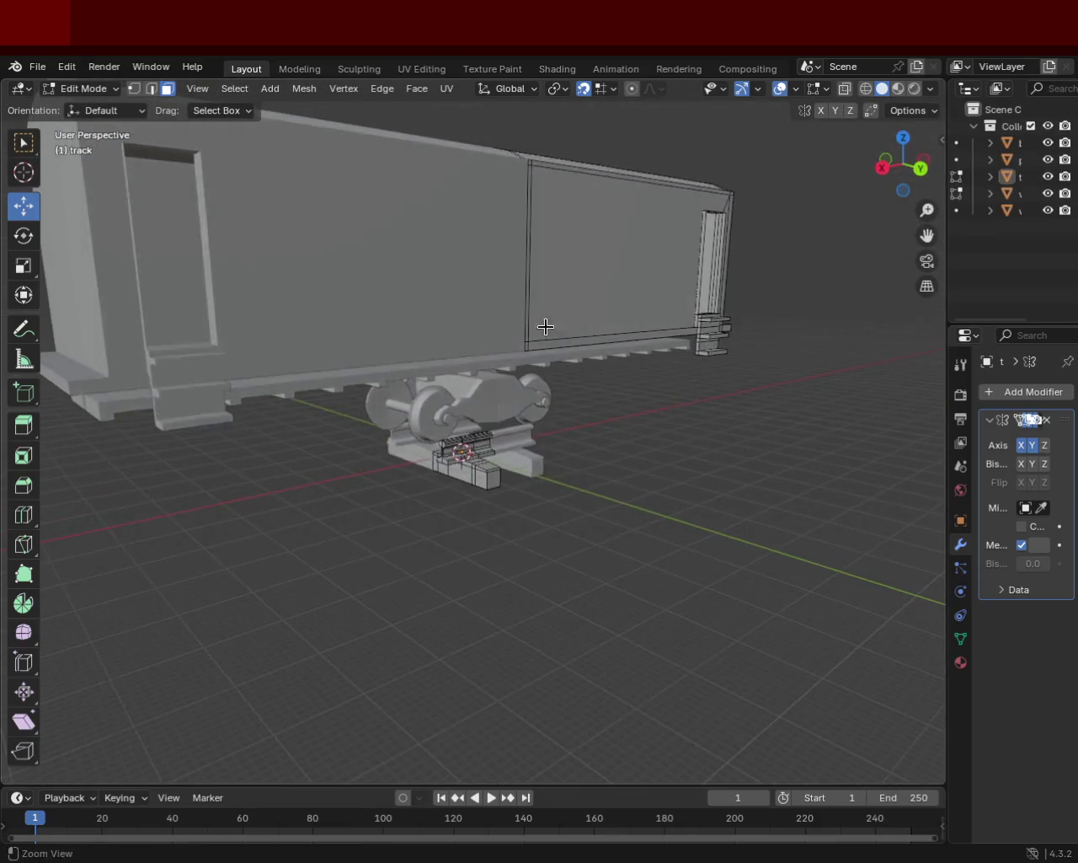
{"action": "scroll", "coordinate": [587, 426], "scroll_direction": "down", "scroll_amount": 5}
{"action": "mouse_move", "coordinate": [588, 426]}
{"action": "middle_mouse_down"}
{"action": "mouse_move", "coordinate": [541, 442]}
{"action": "mouse_move", "coordinate": [491, 430]}
{"action": "mouse_move", "coordinate": [563, 433]}
{"action": "middle_mouse_up"}
{"action": "scroll", "coordinate": [542, 441], "scroll_direction": "up", "scroll_amount": 3}
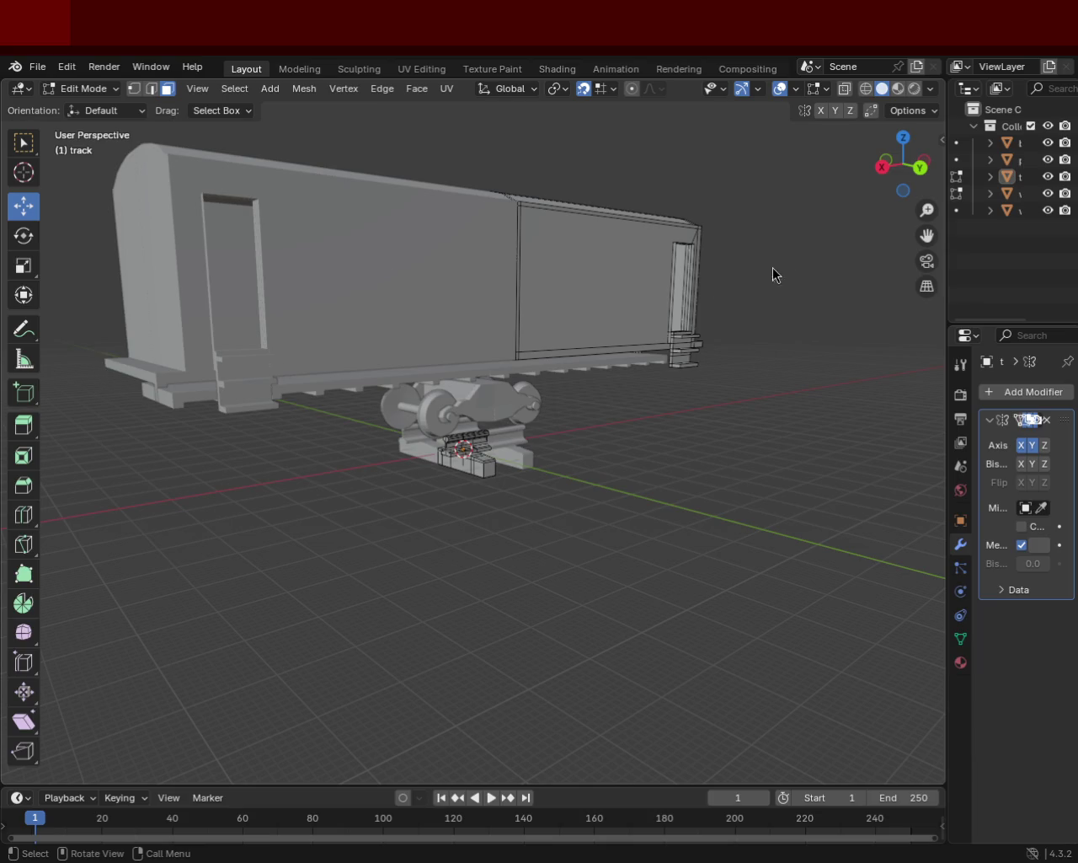
{"action": "mouse_move", "coordinate": [593, 400]}
{"action": "middle_mouse_down"}
{"action": "mouse_move", "coordinate": [453, 327]}
{"action": "mouse_move", "coordinate": [511, 291]}
{"action": "mouse_move", "coordinate": [713, 312]}
{"action": "mouse_move", "coordinate": [640, 298]}
{"action": "mouse_move", "coordinate": [488, 301]}
{"action": "mouse_move", "coordinate": [754, 363]}
{"action": "mouse_move", "coordinate": [720, 357]}
{"action": "mouse_move", "coordinate": [672, 303]}
{"action": "mouse_move", "coordinate": [715, 339]}
{"action": "mouse_move", "coordinate": [657, 356]}
{"action": "mouse_move", "coordinate": [591, 396]}
{"action": "mouse_move", "coordinate": [464, 397]}
{"action": "mouse_move", "coordinate": [683, 390]}
{"action": "mouse_move", "coordinate": [589, 437]}
{"action": "middle_mouse_up"}
{"action": "scroll", "coordinate": [454, 327], "scroll_direction": "up", "scroll_amount": 3}
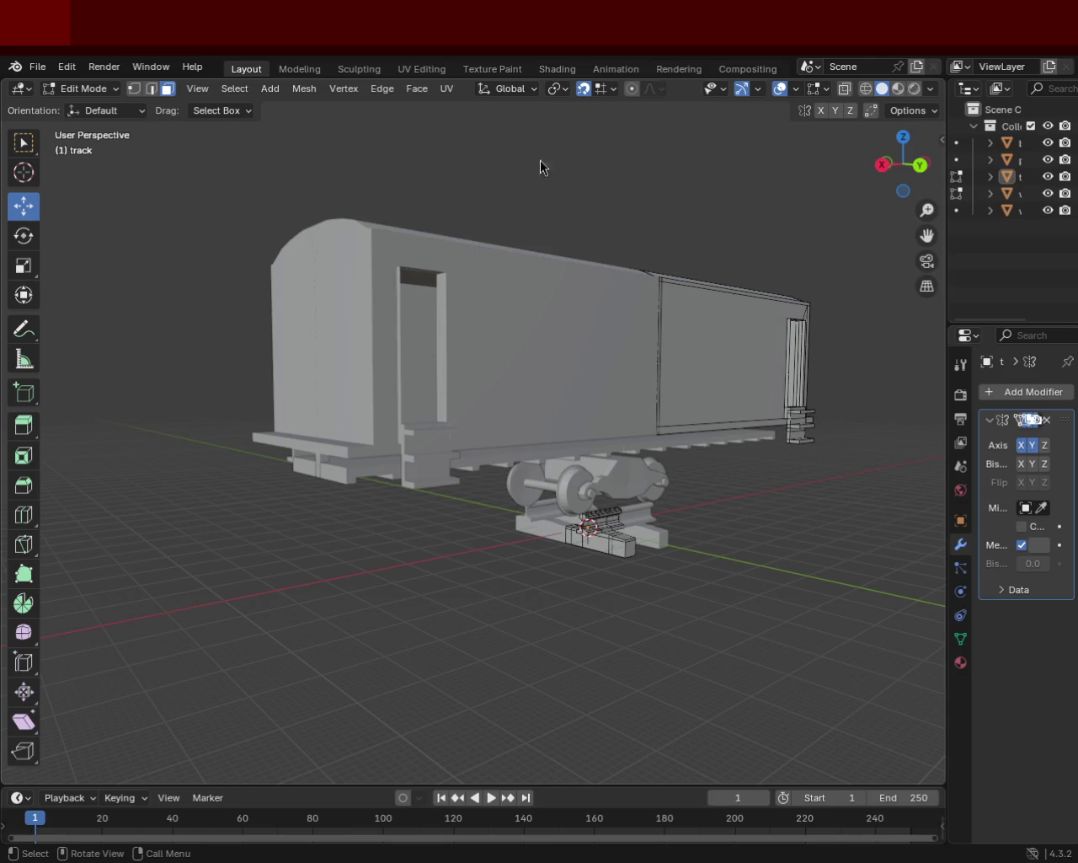
{"action": "key", "text": "shift+grave"}
{"action": "key", "text": "w"}
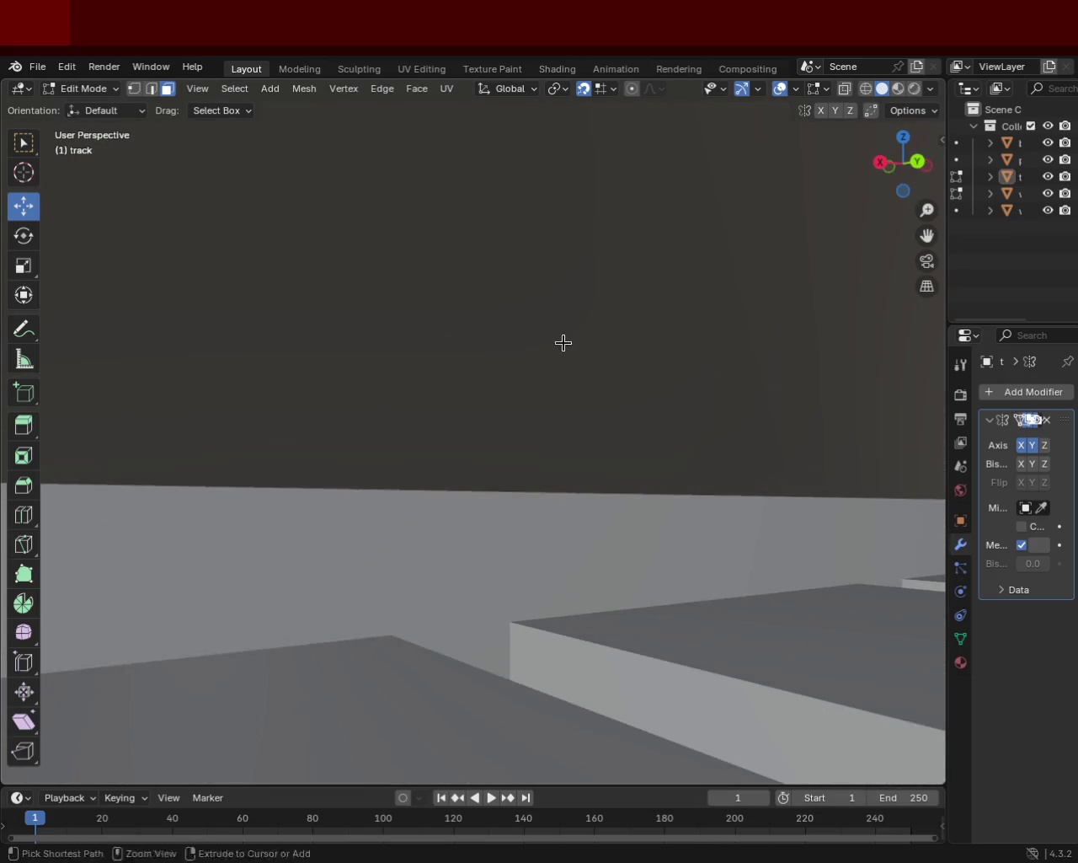
{"action": "key", "text": "s"}
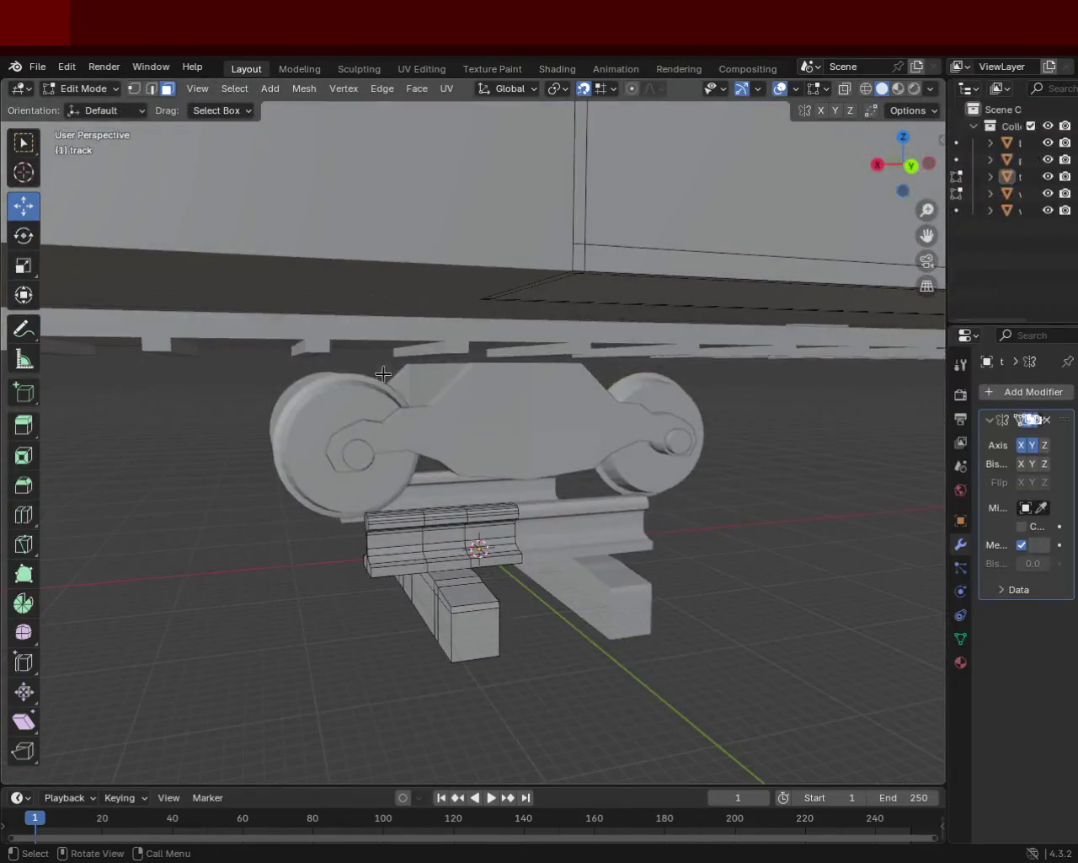
{"action": "key", "text": "s"}
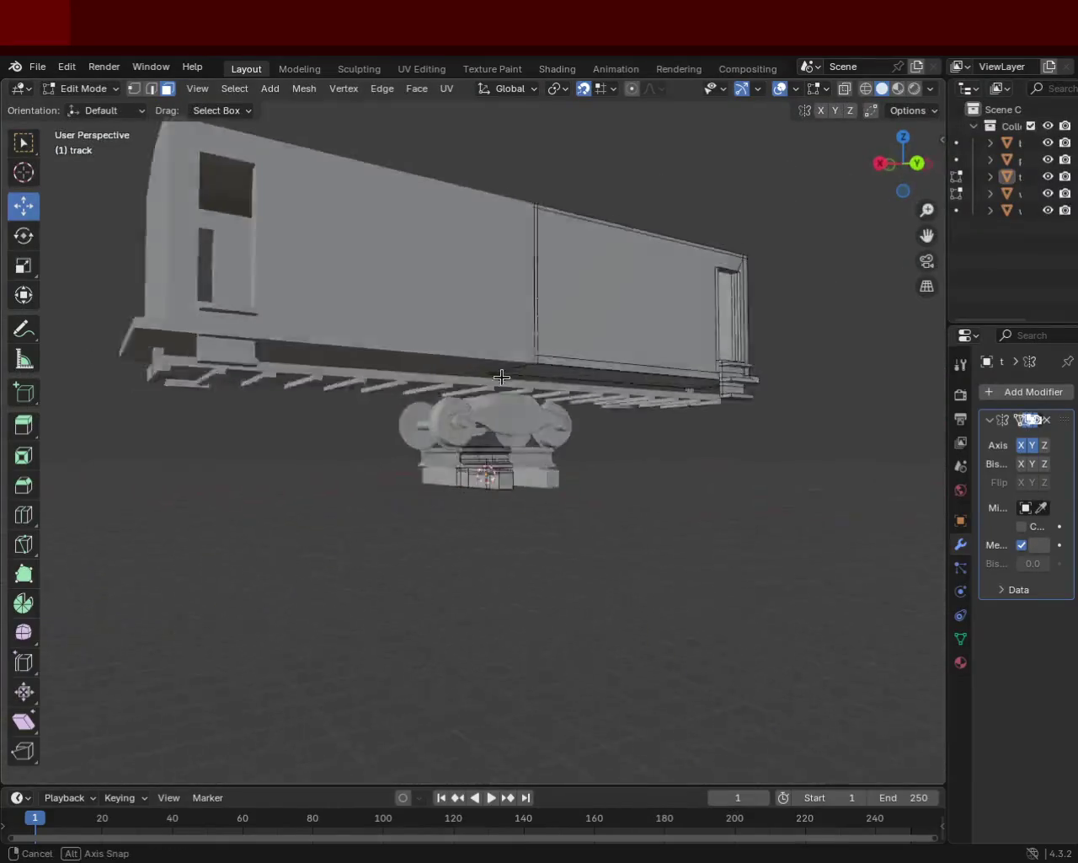
{"action": "key", "text": "w"}
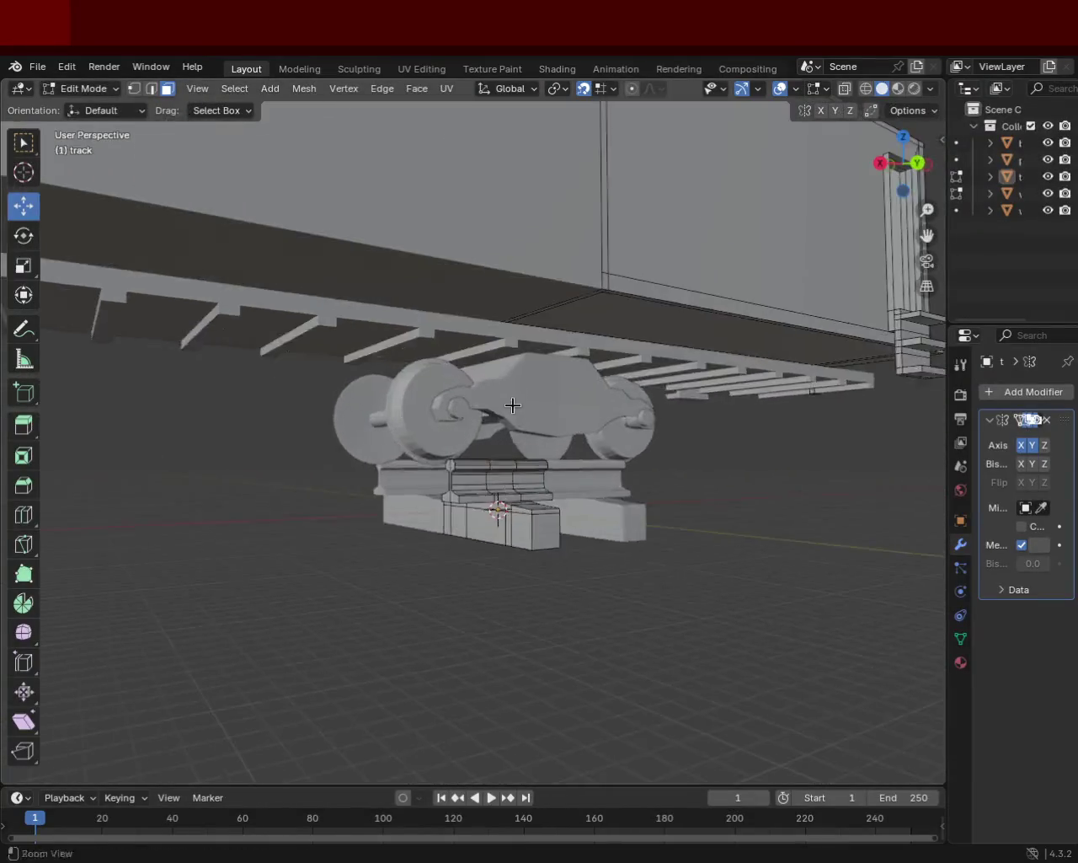
{"action": "key", "text": "s"}
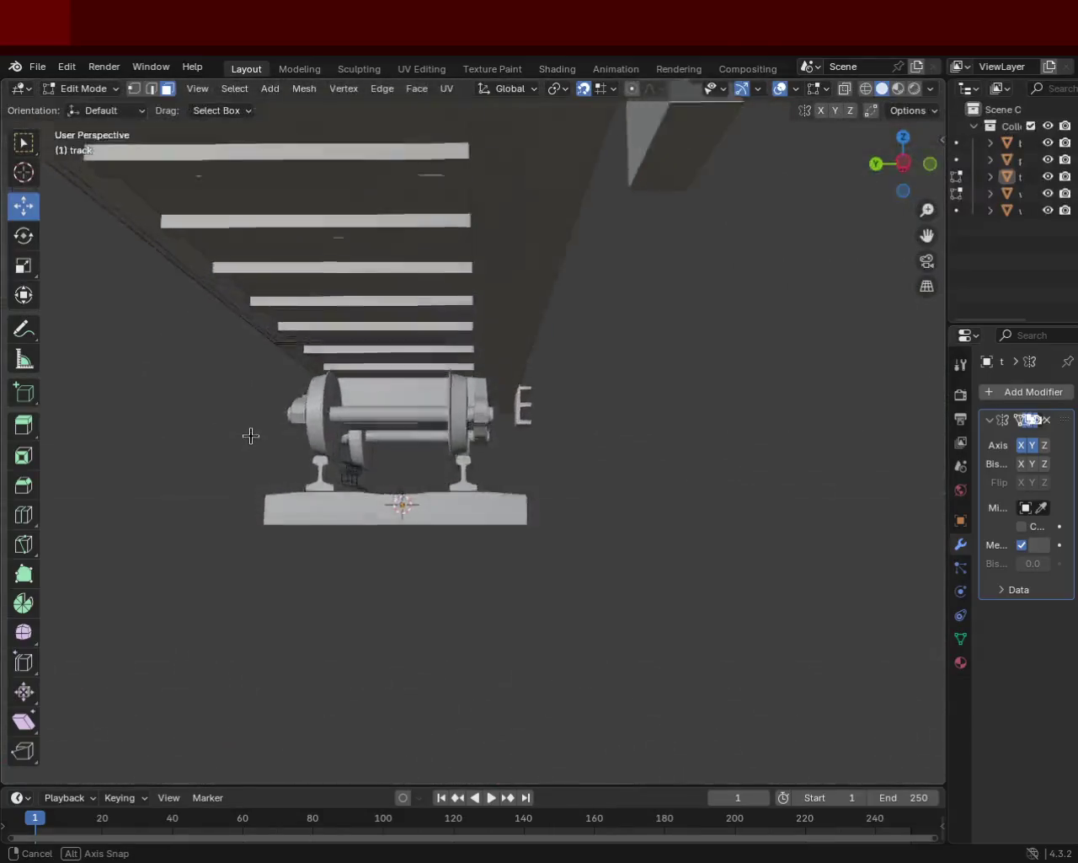
{"action": "key", "text": "w"}
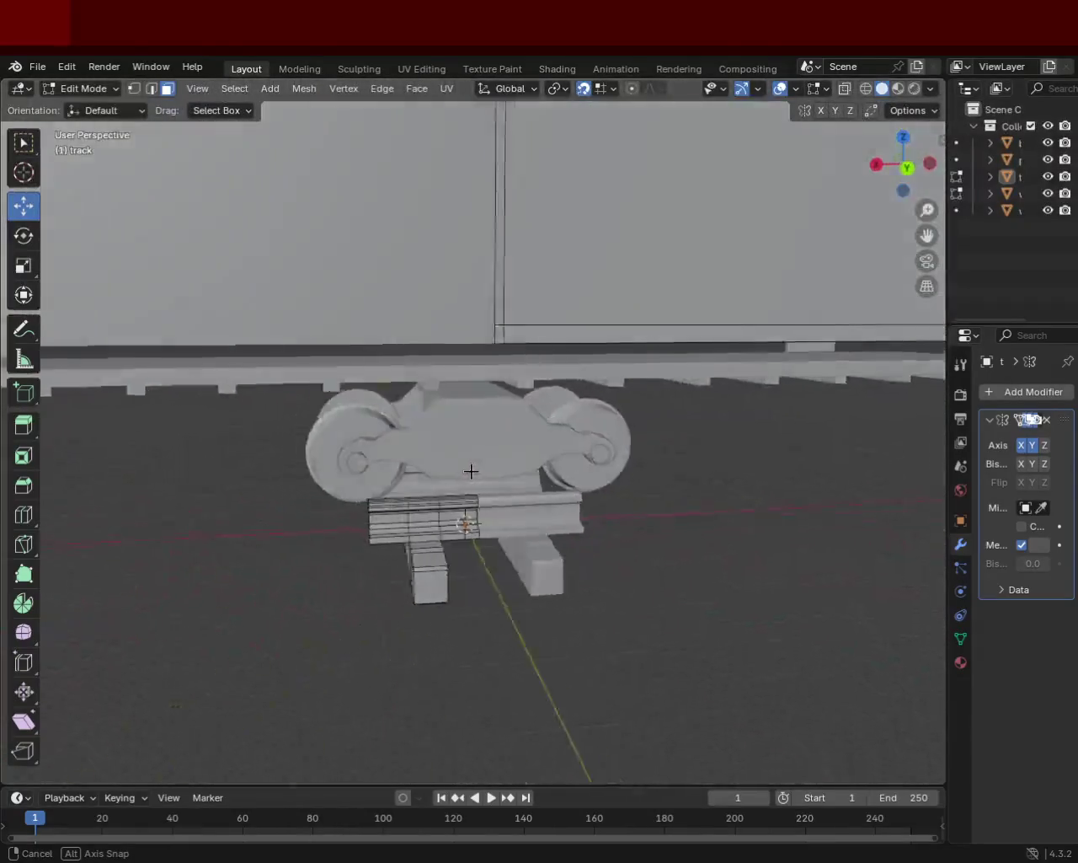
{"action": "key", "text": "s"}
{"action": "key", "text": "w"}
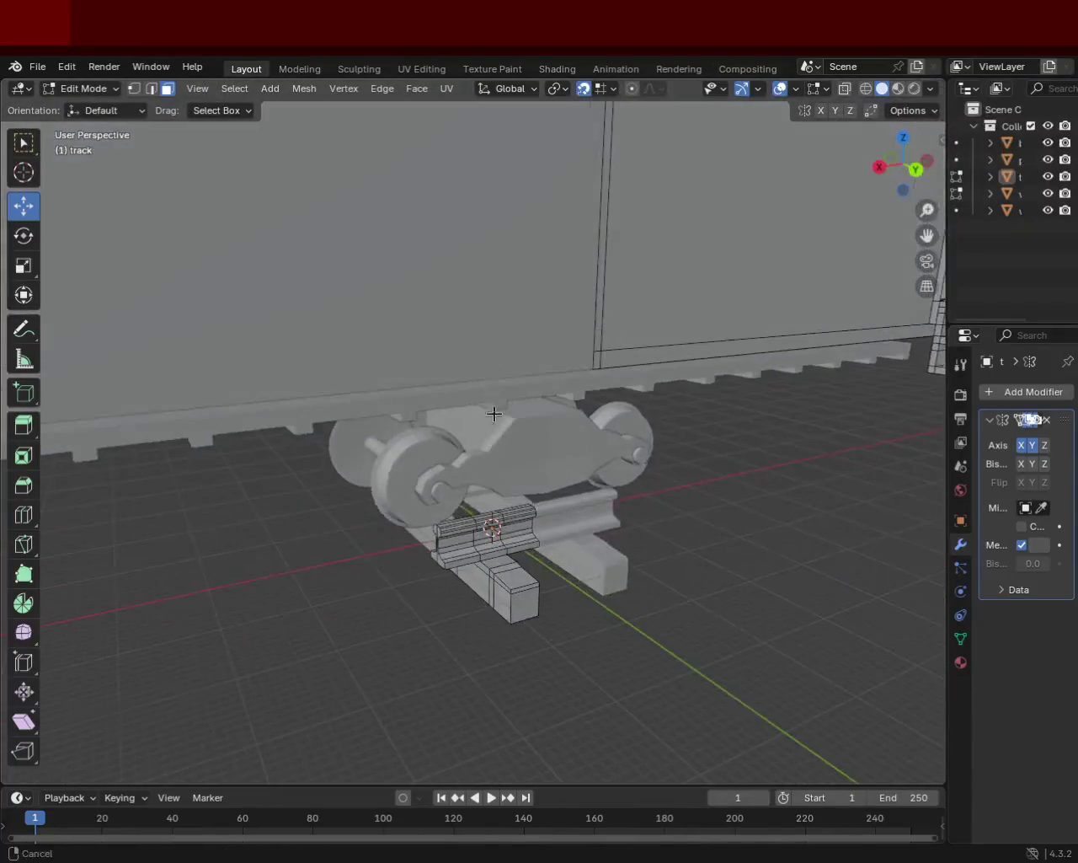
{"action": "key", "text": "s"}
{"action": "left_click", "coordinate": [429, 422]}
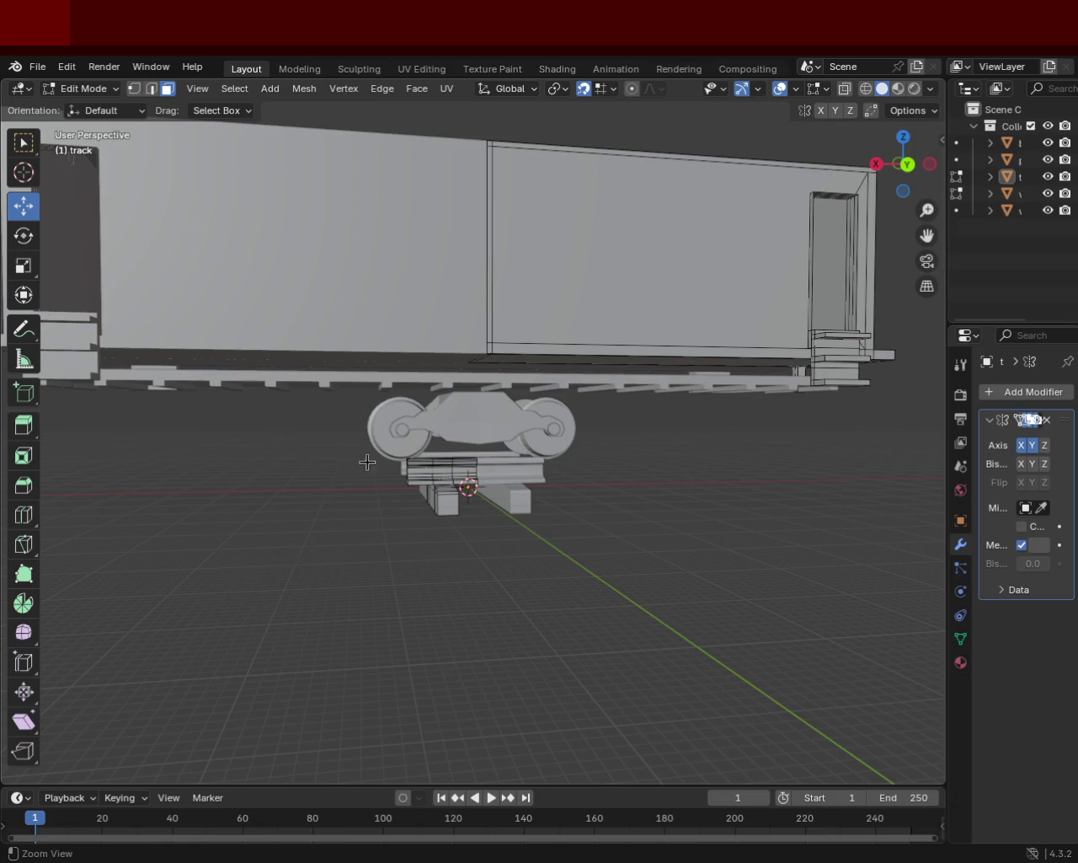
{"action": "scroll", "coordinate": [357, 460], "scroll_direction": "up", "scroll_amount": 2}
{"action": "scroll", "coordinate": [450, 402], "scroll_direction": "up", "scroll_amount": 4}
{"action": "middle_click_drag", "start_coordinate": [450, 402], "coordinate": [435, 389]}
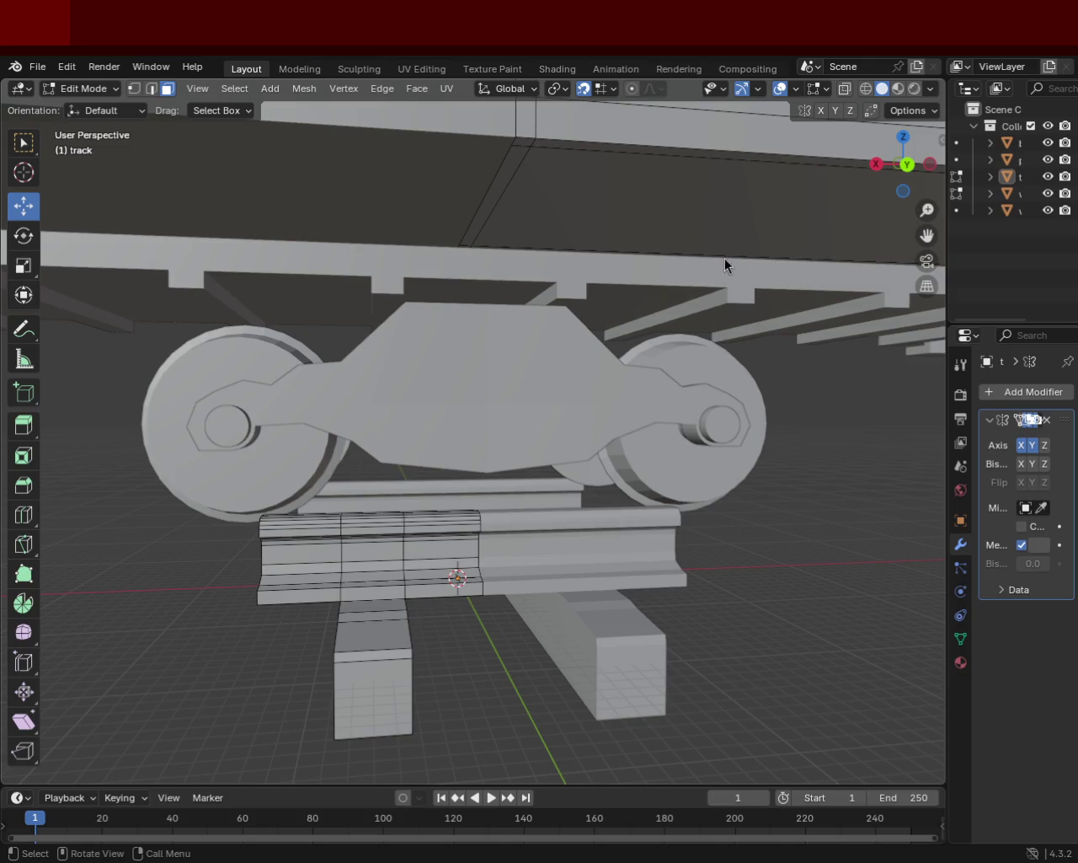
{"action": "mouse_move", "coordinate": [805, 362]}
{"action": "middle_mouse_down"}
{"action": "mouse_move", "coordinate": [590, 459]}
{"action": "mouse_move", "coordinate": [591, 433]}
{"action": "middle_mouse_up"}
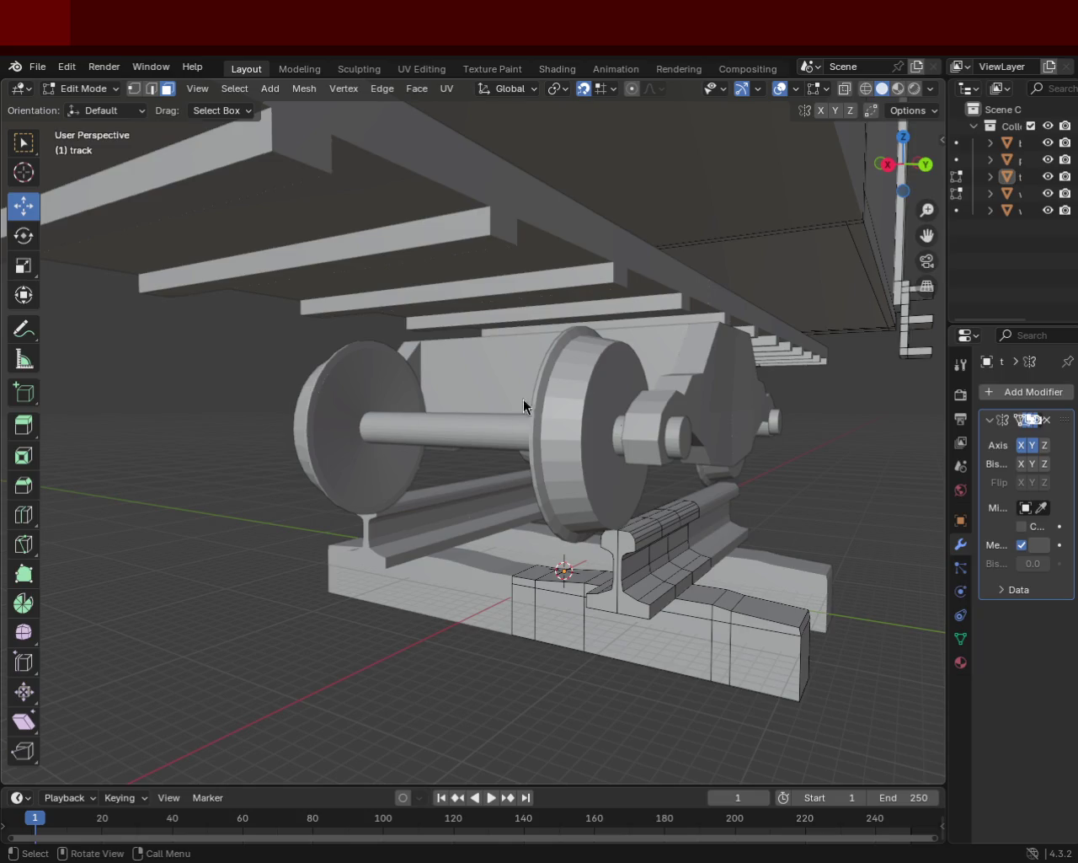
{"action": "mouse_move", "coordinate": [505, 407]}
{"action": "middle_mouse_down"}
{"action": "mouse_move", "coordinate": [609, 435]}
{"action": "mouse_move", "coordinate": [631, 391]}
{"action": "mouse_move", "coordinate": [562, 513]}
{"action": "mouse_move", "coordinate": [481, 513]}
{"action": "mouse_move", "coordinate": [481, 573]}
{"action": "mouse_move", "coordinate": [582, 520]}
{"action": "mouse_move", "coordinate": [455, 479]}
{"action": "mouse_move", "coordinate": [481, 424]}
{"action": "mouse_move", "coordinate": [460, 404]}
{"action": "mouse_move", "coordinate": [414, 414]}
{"action": "mouse_move", "coordinate": [480, 426]}
{"action": "mouse_move", "coordinate": [443, 426]}
{"action": "mouse_move", "coordinate": [413, 447]}
{"action": "mouse_move", "coordinate": [416, 433]}
{"action": "mouse_move", "coordinate": [455, 448]}
{"action": "mouse_move", "coordinate": [544, 445]}
{"action": "mouse_move", "coordinate": [614, 427]}
{"action": "mouse_move", "coordinate": [578, 418]}
{"action": "mouse_move", "coordinate": [561, 441]}
{"action": "mouse_move", "coordinate": [590, 421]}
{"action": "mouse_move", "coordinate": [594, 433]}
{"action": "mouse_move", "coordinate": [500, 472]}
{"action": "mouse_move", "coordinate": [549, 390]}
{"action": "mouse_move", "coordinate": [543, 487]}
{"action": "mouse_move", "coordinate": [421, 505]}
{"action": "mouse_move", "coordinate": [255, 452]}
{"action": "mouse_move", "coordinate": [199, 466]}
{"action": "mouse_move", "coordinate": [253, 471]}
{"action": "middle_mouse_up"}
{"action": "scroll", "coordinate": [380, 472], "scroll_direction": "down", "scroll_amount": 3}
{"action": "mouse_move", "coordinate": [438, 488]}
{"action": "middle_mouse_down"}
{"action": "mouse_move", "coordinate": [565, 510]}
{"action": "mouse_move", "coordinate": [544, 440]}
{"action": "mouse_move", "coordinate": [429, 480]}
{"action": "mouse_move", "coordinate": [344, 488]}
{"action": "mouse_move", "coordinate": [235, 436]}
{"action": "mouse_move", "coordinate": [135, 439]}
{"action": "mouse_move", "coordinate": [151, 475]}
{"action": "mouse_move", "coordinate": [43, 471]}
{"action": "mouse_move", "coordinate": [923, 438]}
{"action": "mouse_move", "coordinate": [597, 563]}
{"action": "mouse_move", "coordinate": [532, 503]}
{"action": "mouse_move", "coordinate": [389, 290]}
{"action": "mouse_move", "coordinate": [421, 325]}
{"action": "mouse_move", "coordinate": [441, 315]}
{"action": "mouse_move", "coordinate": [433, 410]}
{"action": "mouse_move", "coordinate": [437, 390]}
{"action": "mouse_move", "coordinate": [426, 404]}
{"action": "mouse_move", "coordinate": [525, 423]}
{"action": "mouse_move", "coordinate": [503, 430]}
{"action": "mouse_move", "coordinate": [493, 457]}
{"action": "mouse_move", "coordinate": [648, 388]}
{"action": "mouse_move", "coordinate": [537, 347]}
{"action": "mouse_move", "coordinate": [534, 446]}
{"action": "mouse_move", "coordinate": [438, 459]}
{"action": "mouse_move", "coordinate": [325, 429]}
{"action": "mouse_move", "coordinate": [348, 425]}
{"action": "middle_mouse_up"}
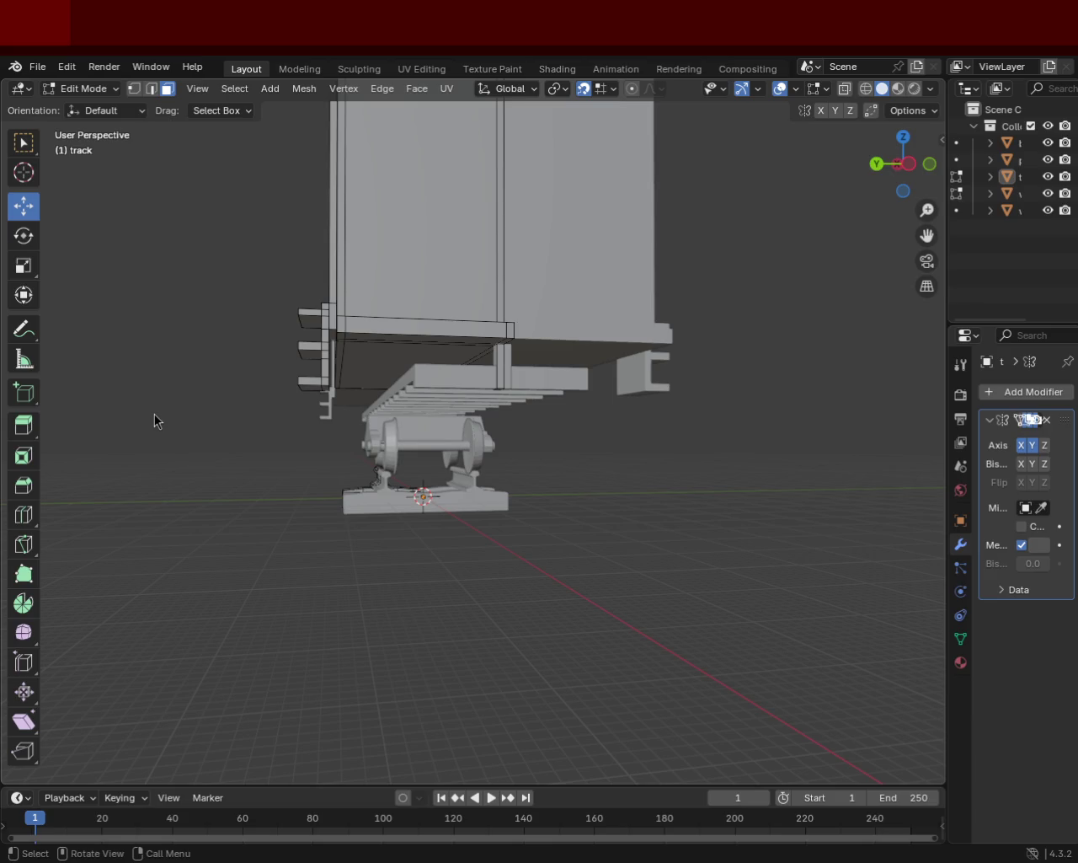
{"action": "mouse_move", "coordinate": [632, 373]}
{"action": "middle_mouse_down"}
{"action": "mouse_move", "coordinate": [519, 556]}
{"action": "mouse_move", "coordinate": [515, 437]}
{"action": "mouse_move", "coordinate": [559, 368]}
{"action": "mouse_move", "coordinate": [685, 479]}
{"action": "middle_mouse_up"}
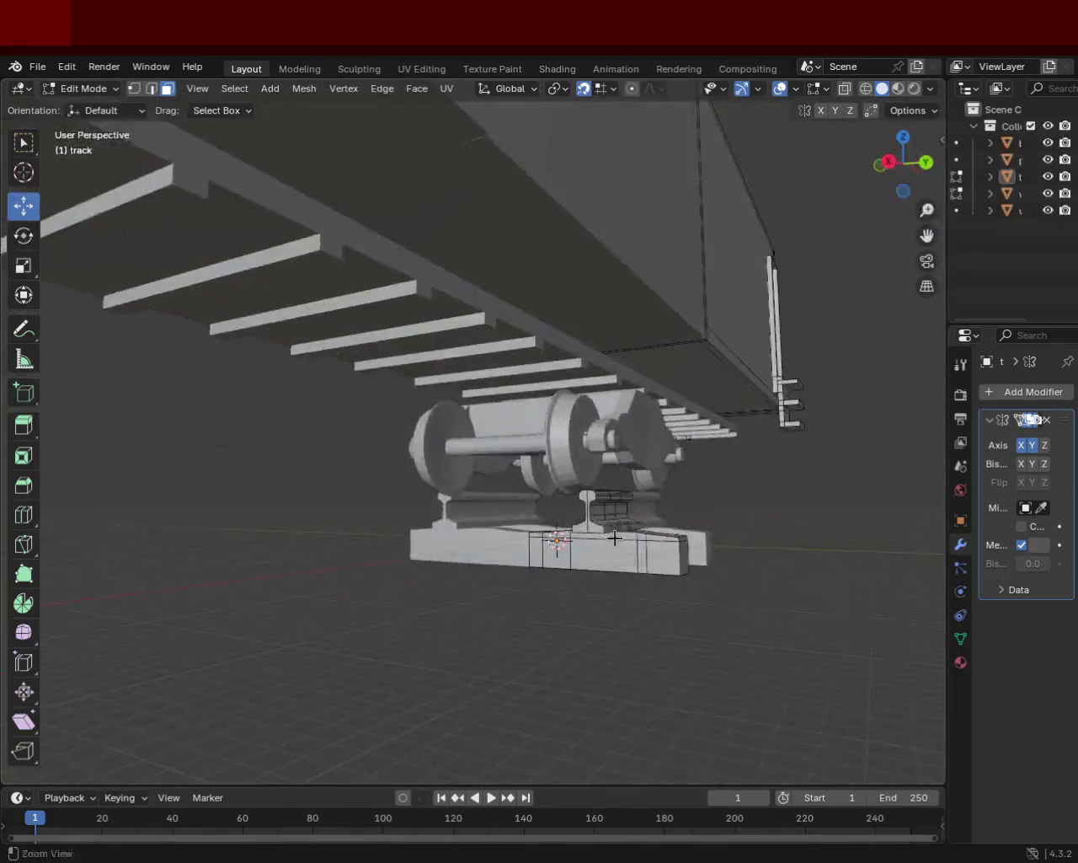
{"action": "scroll", "coordinate": [685, 479], "scroll_direction": "up", "scroll_amount": 3}
{"action": "scroll", "coordinate": [495, 353], "scroll_direction": "down", "scroll_amount": 2}
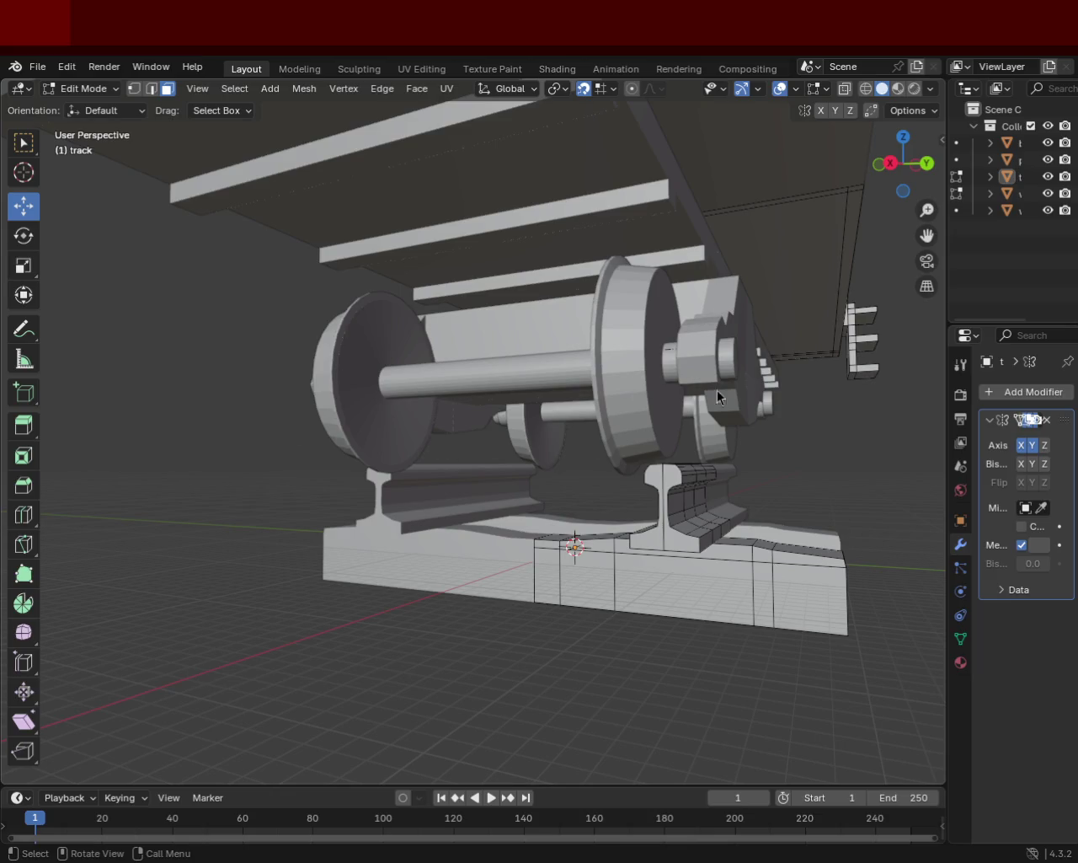
{"action": "scroll", "coordinate": [663, 450], "scroll_direction": "up", "scroll_amount": 2}
{"action": "scroll", "coordinate": [649, 498], "scroll_direction": "up", "scroll_amount": 2}
{"action": "scroll", "coordinate": [645, 497], "scroll_direction": "up", "scroll_amount": 2}
{"action": "mouse_move", "coordinate": [644, 497]}
{"action": "middle_mouse_down"}
{"action": "mouse_move", "coordinate": [656, 351]}
{"action": "mouse_move", "coordinate": [516, 347]}
{"action": "middle_mouse_up"}
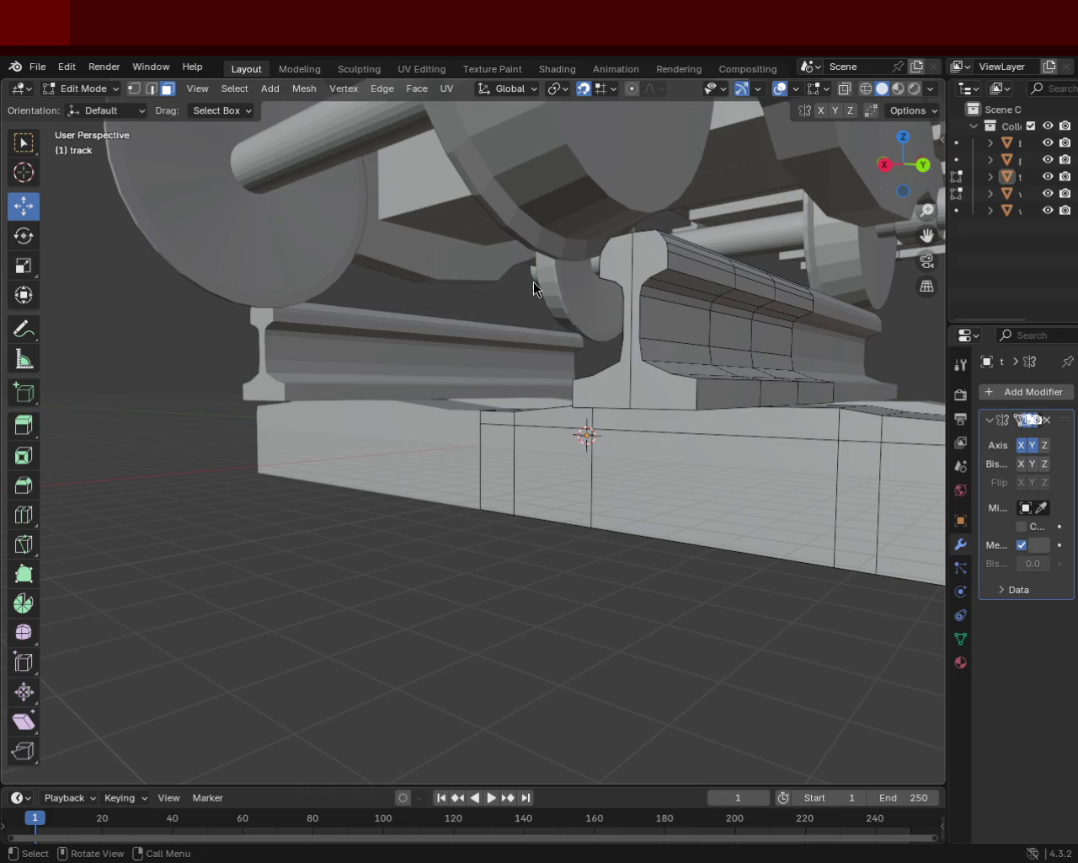
{"action": "scroll", "coordinate": [609, 403], "scroll_direction": "down", "scroll_amount": 5}
{"action": "middle_click_drag", "start_coordinate": [609, 438], "coordinate": [573, 422]}
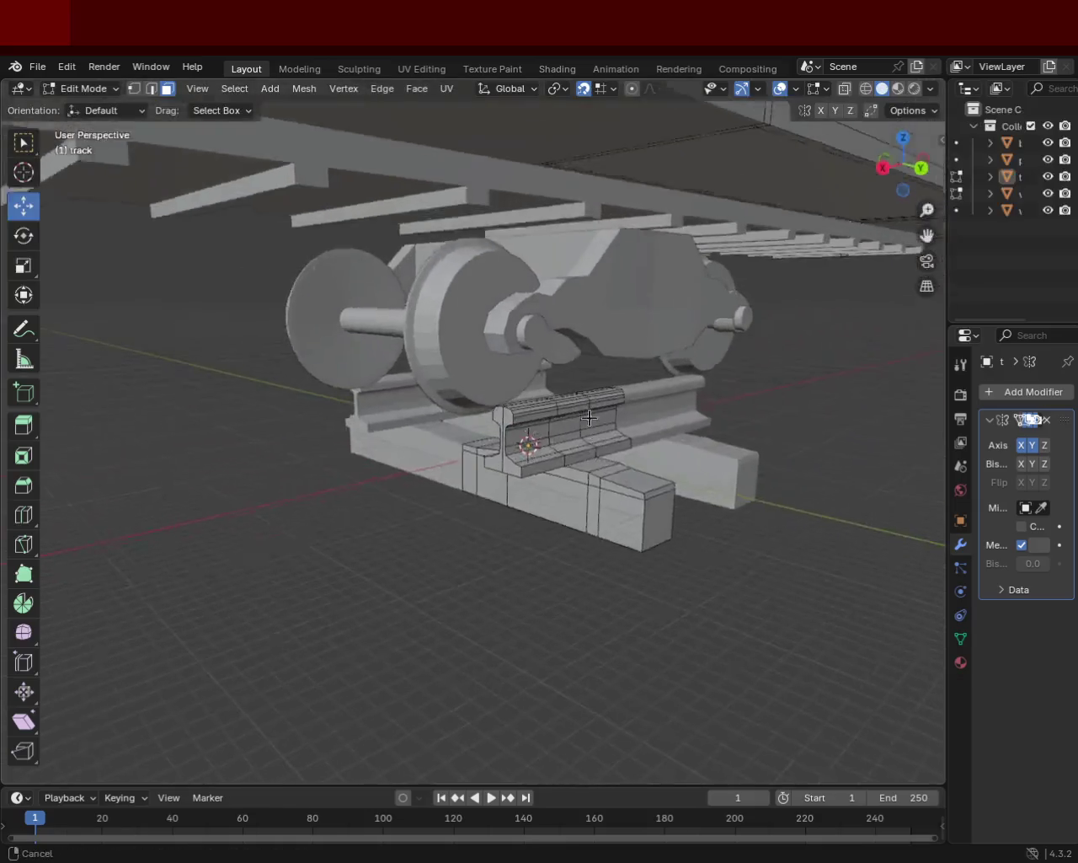
{"action": "scroll", "coordinate": [563, 411], "scroll_direction": "up", "scroll_amount": 6}
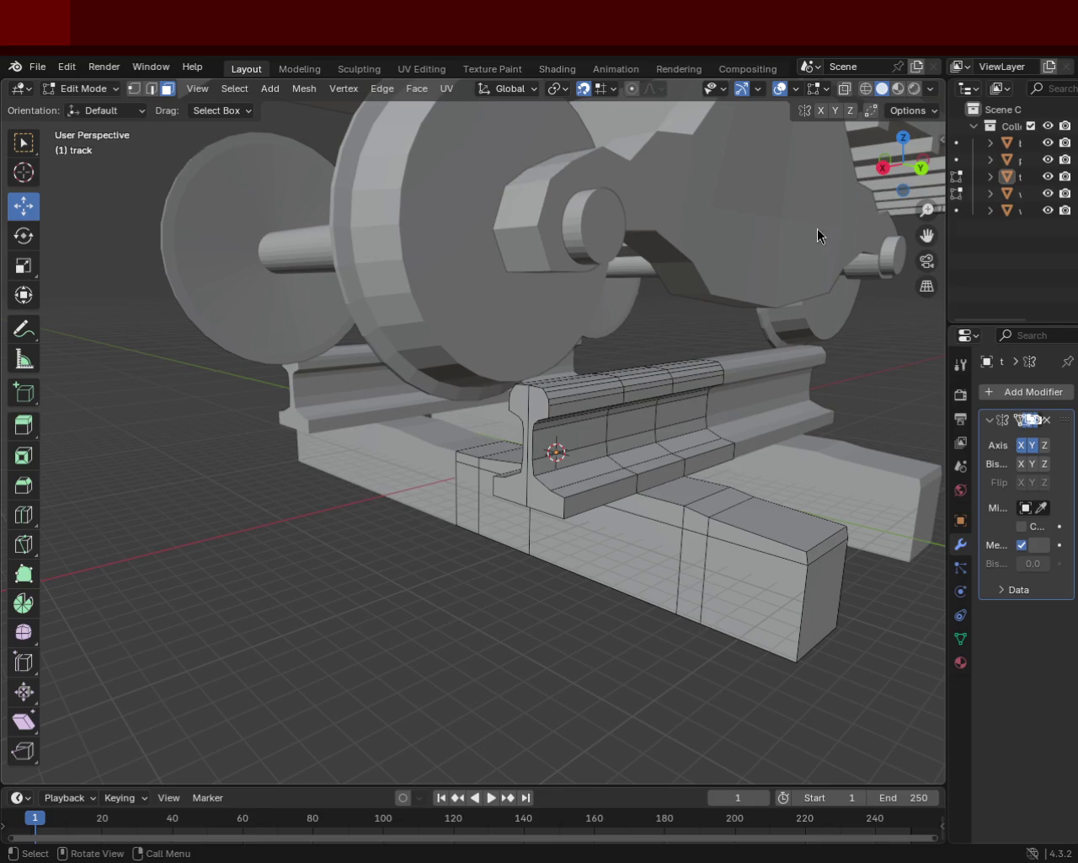
{"action": "scroll", "coordinate": [639, 428], "scroll_direction": "down", "scroll_amount": 5}
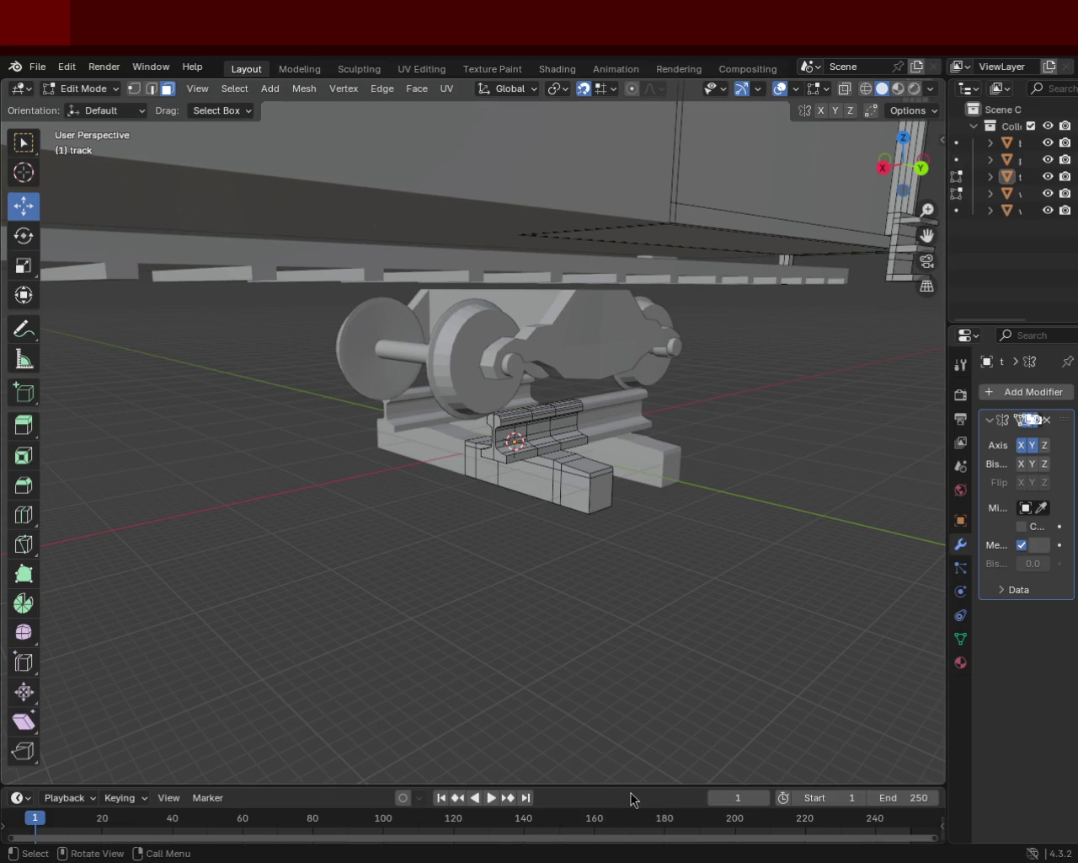
{"action": "mouse_move", "coordinate": [785, 360]}
{"action": "middle_mouse_down"}
{"action": "mouse_move", "coordinate": [725, 252]}
{"action": "mouse_move", "coordinate": [361, 337]}
{"action": "middle_mouse_up"}
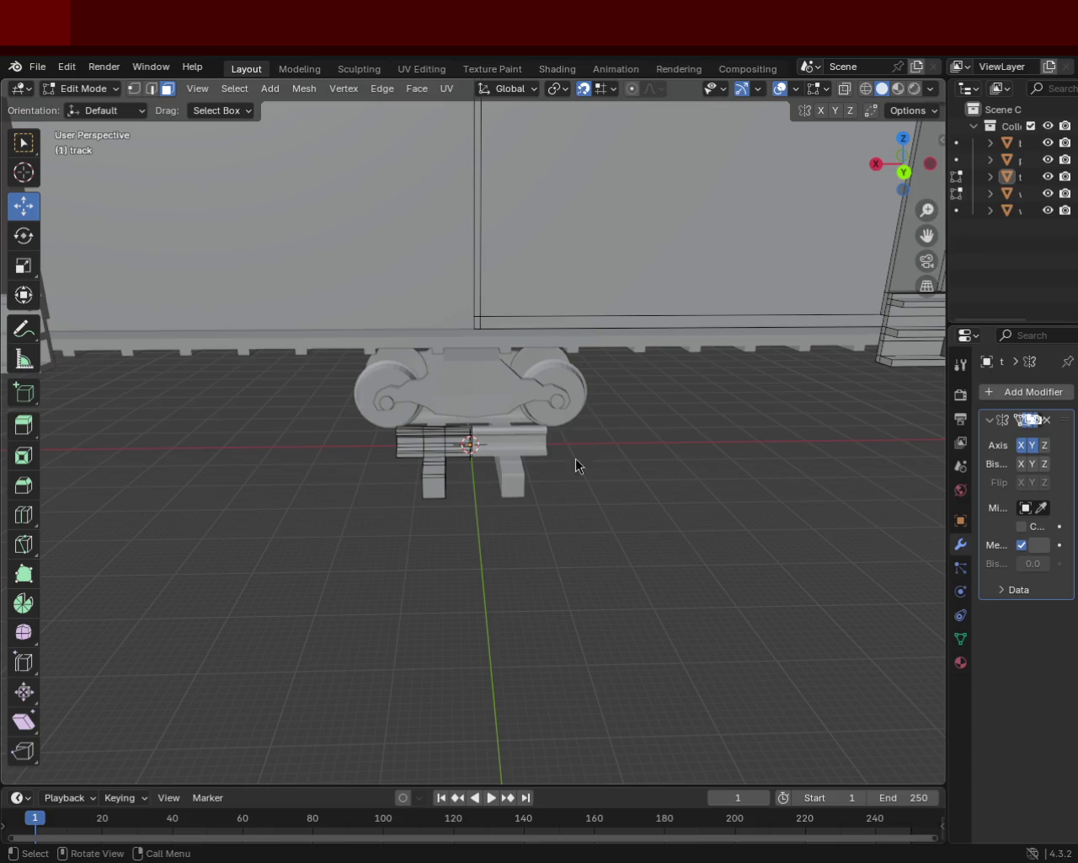
Step: Orbit around the wagon to inspect its underside and the bogie from several angles
{"action": "mouse_move", "coordinate": [510, 489]}
{"action": "middle_mouse_down"}
{"action": "mouse_move", "coordinate": [513, 428]}
{"action": "mouse_move", "coordinate": [513, 442]}
{"action": "middle_mouse_up"}
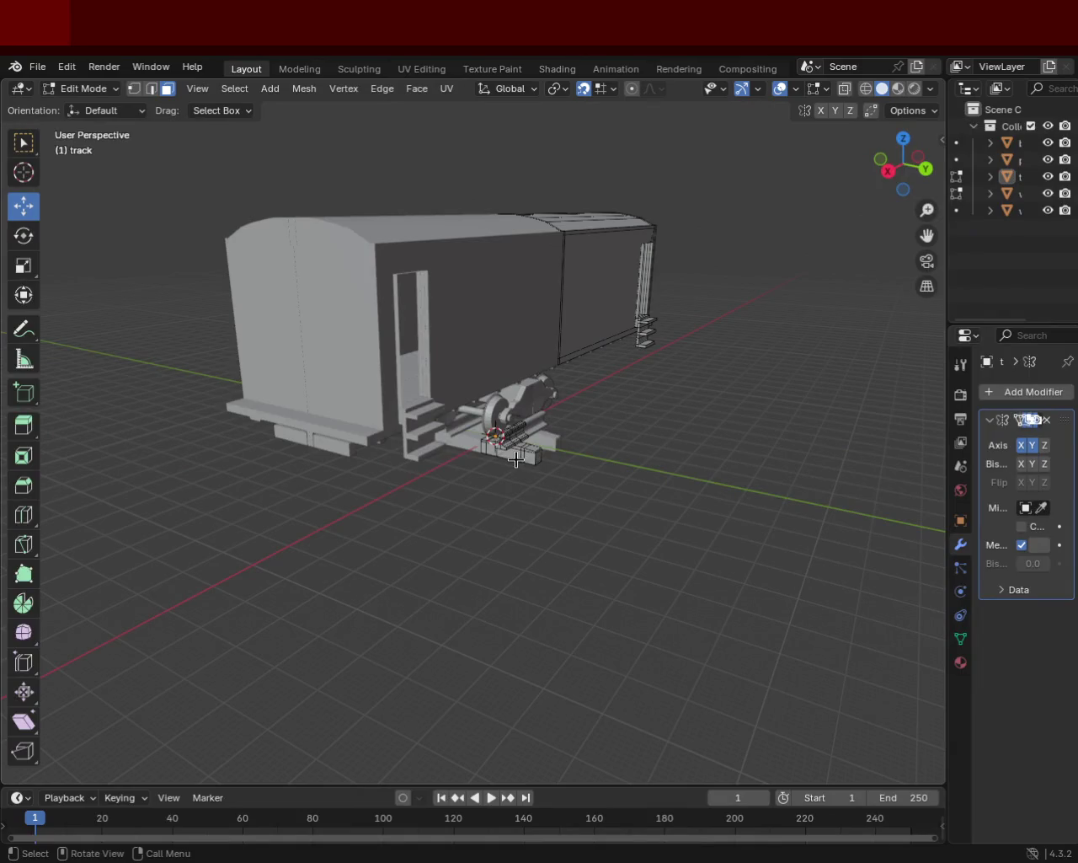
{"action": "mouse_move", "coordinate": [496, 473]}
{"action": "middle_mouse_down"}
{"action": "mouse_move", "coordinate": [459, 278]}
{"action": "mouse_move", "coordinate": [421, 368]}
{"action": "mouse_move", "coordinate": [565, 397]}
{"action": "mouse_move", "coordinate": [366, 378]}
{"action": "mouse_move", "coordinate": [423, 293]}
{"action": "mouse_move", "coordinate": [498, 410]}
{"action": "mouse_move", "coordinate": [454, 364]}
{"action": "mouse_move", "coordinate": [511, 425]}
{"action": "mouse_move", "coordinate": [489, 429]}
{"action": "middle_mouse_up"}
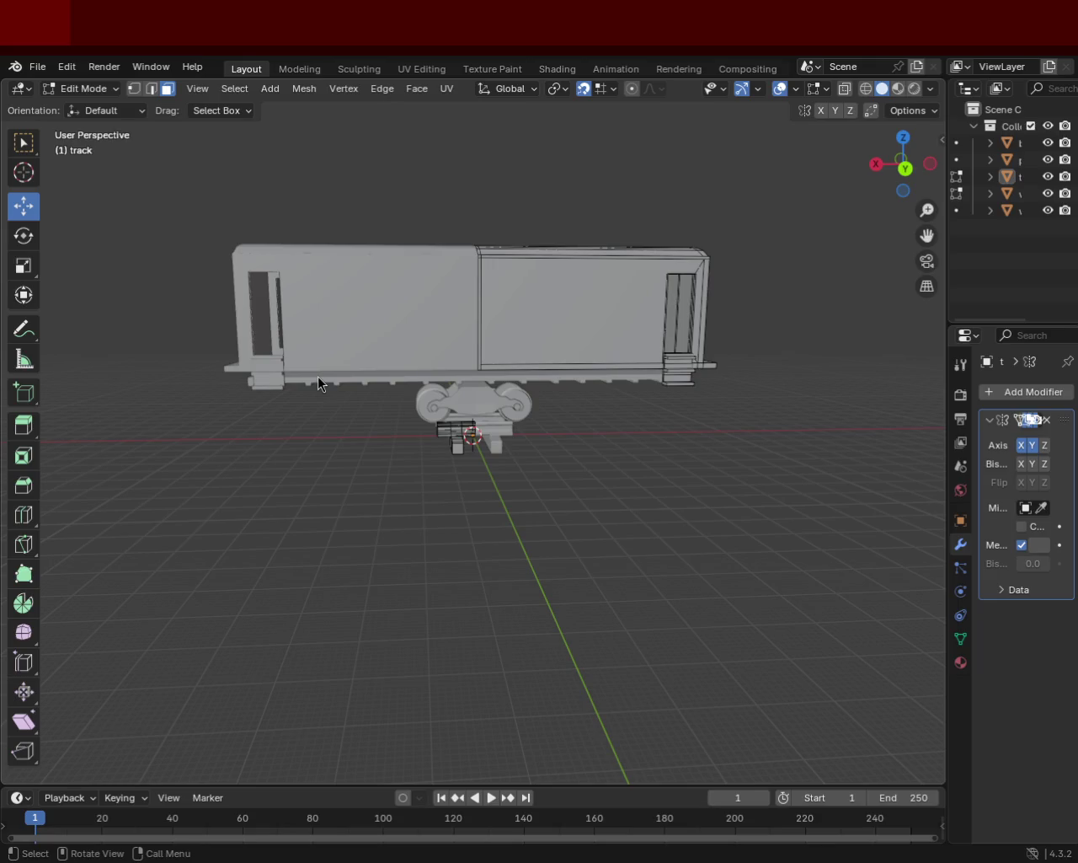
{"action": "mouse_move", "coordinate": [679, 350]}
{"action": "middle_mouse_down"}
{"action": "mouse_move", "coordinate": [563, 340]}
{"action": "mouse_move", "coordinate": [409, 397]}
{"action": "mouse_move", "coordinate": [505, 303]}
{"action": "mouse_move", "coordinate": [549, 319]}
{"action": "mouse_move", "coordinate": [590, 303]}
{"action": "middle_mouse_up"}
{"action": "mouse_move", "coordinate": [543, 416]}
{"action": "middle_mouse_down"}
{"action": "mouse_move", "coordinate": [544, 379]}
{"action": "mouse_move", "coordinate": [518, 355]}
{"action": "mouse_move", "coordinate": [515, 332]}
{"action": "middle_mouse_up"}
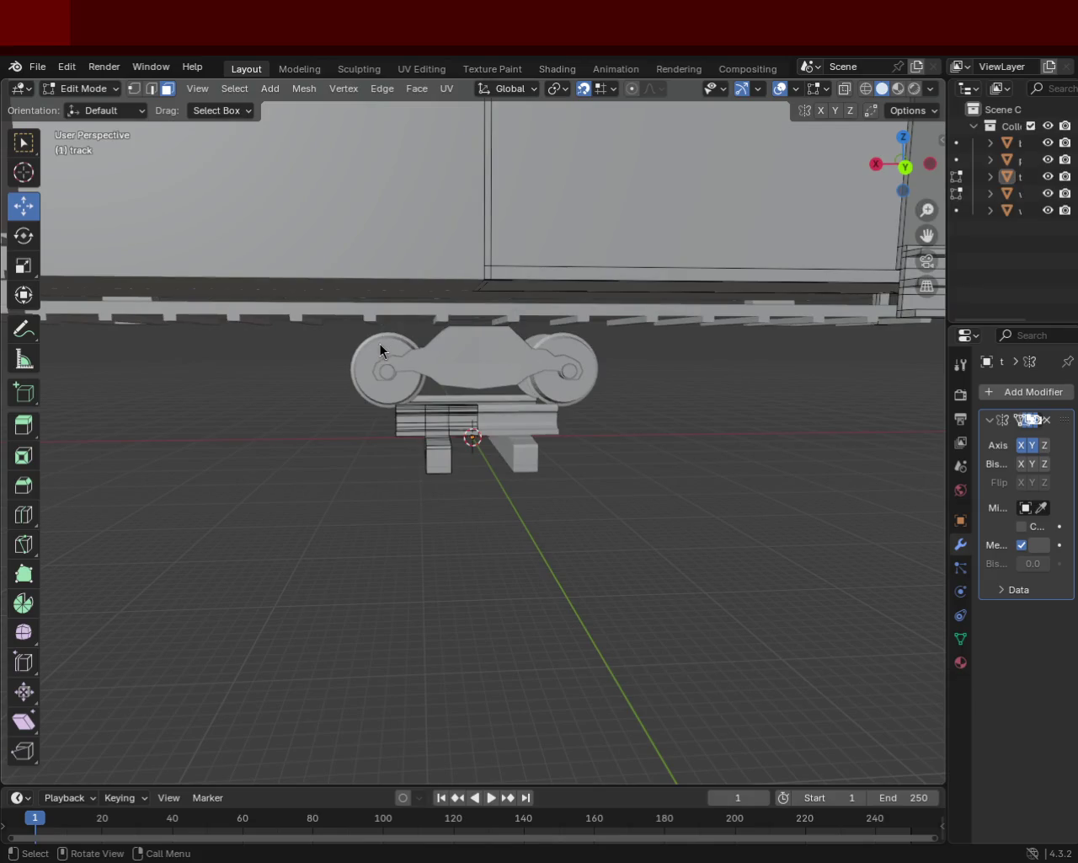
{"action": "mouse_move", "coordinate": [696, 389]}
{"action": "middle_mouse_down"}
{"action": "mouse_move", "coordinate": [593, 374]}
{"action": "mouse_move", "coordinate": [561, 390]}
{"action": "middle_mouse_up"}
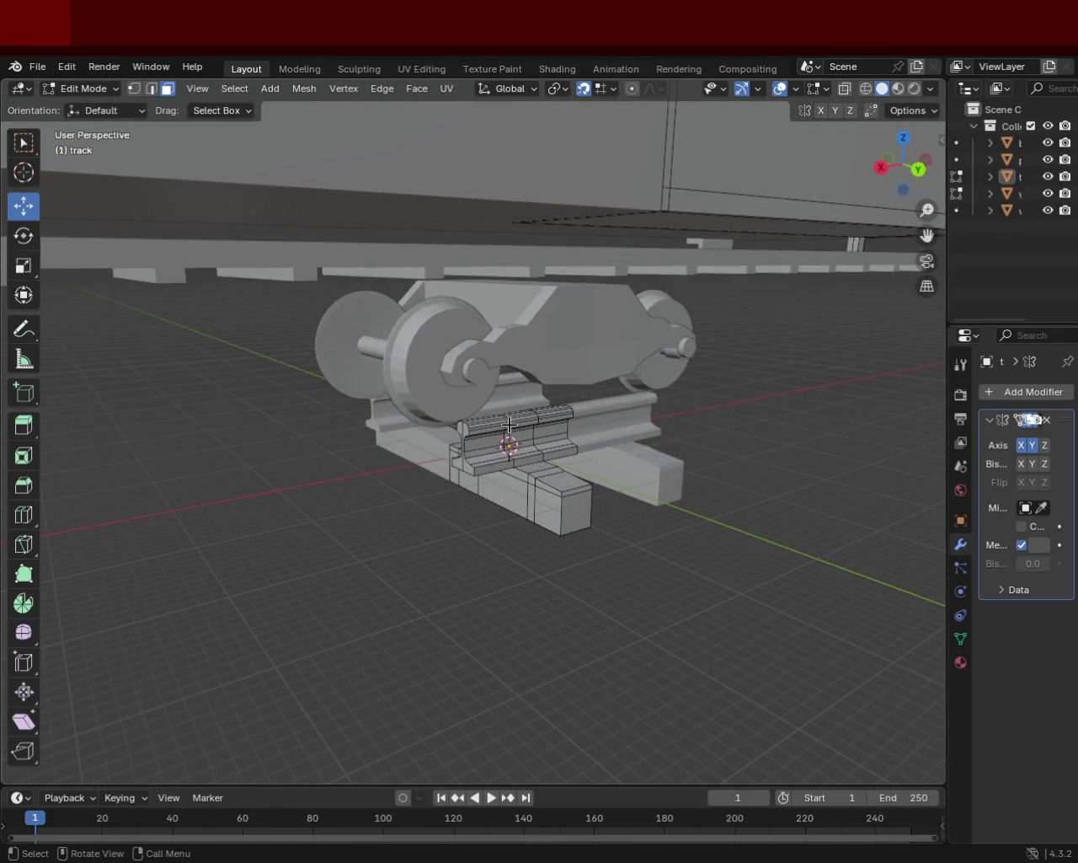
{"action": "middle_click_drag", "start_coordinate": [509, 426], "coordinate": [586, 278]}
{"action": "middle_click_drag", "start_coordinate": [661, 341], "coordinate": [617, 290]}
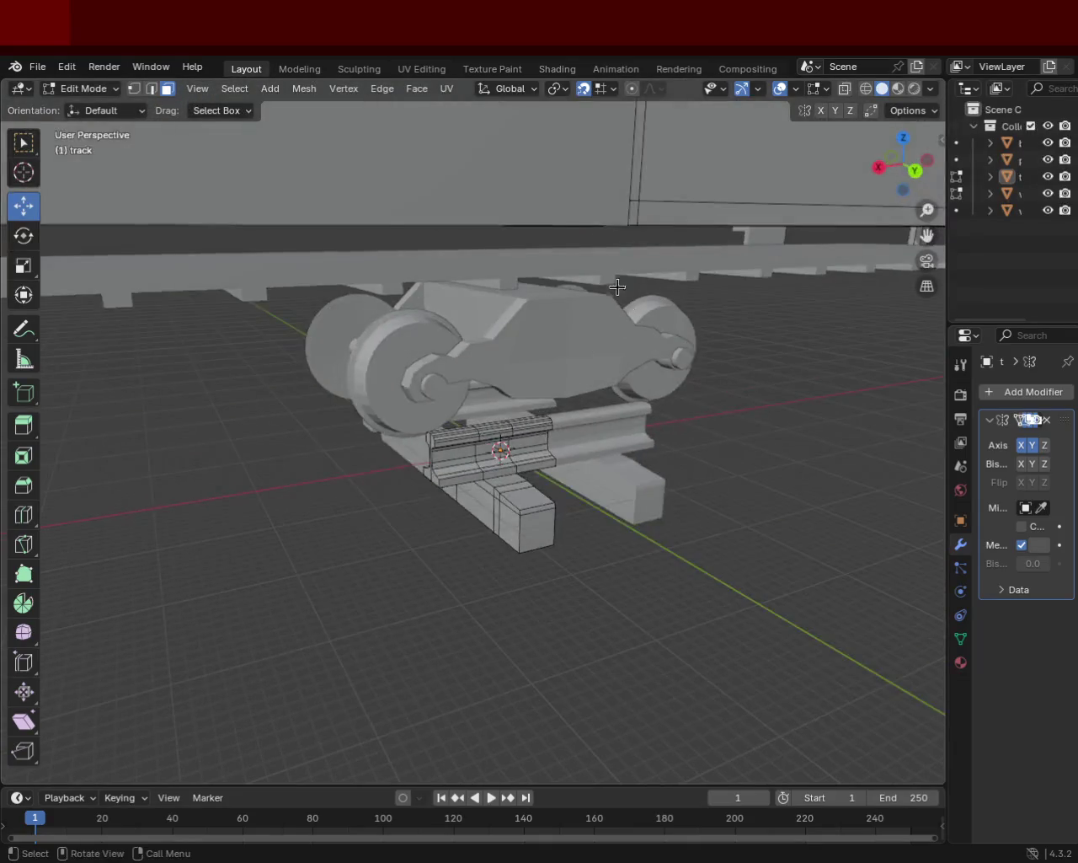
Step: Widen the Outliner and properties panels and select the platform object
{"action": "scroll", "coordinate": [685, 342], "scroll_direction": "down", "scroll_amount": 5}
{"action": "mouse_move", "coordinate": [686, 342]}
{"action": "middle_mouse_down"}
{"action": "mouse_move", "coordinate": [648, 402]}
{"action": "mouse_move", "coordinate": [927, 281]}
{"action": "middle_mouse_up"}
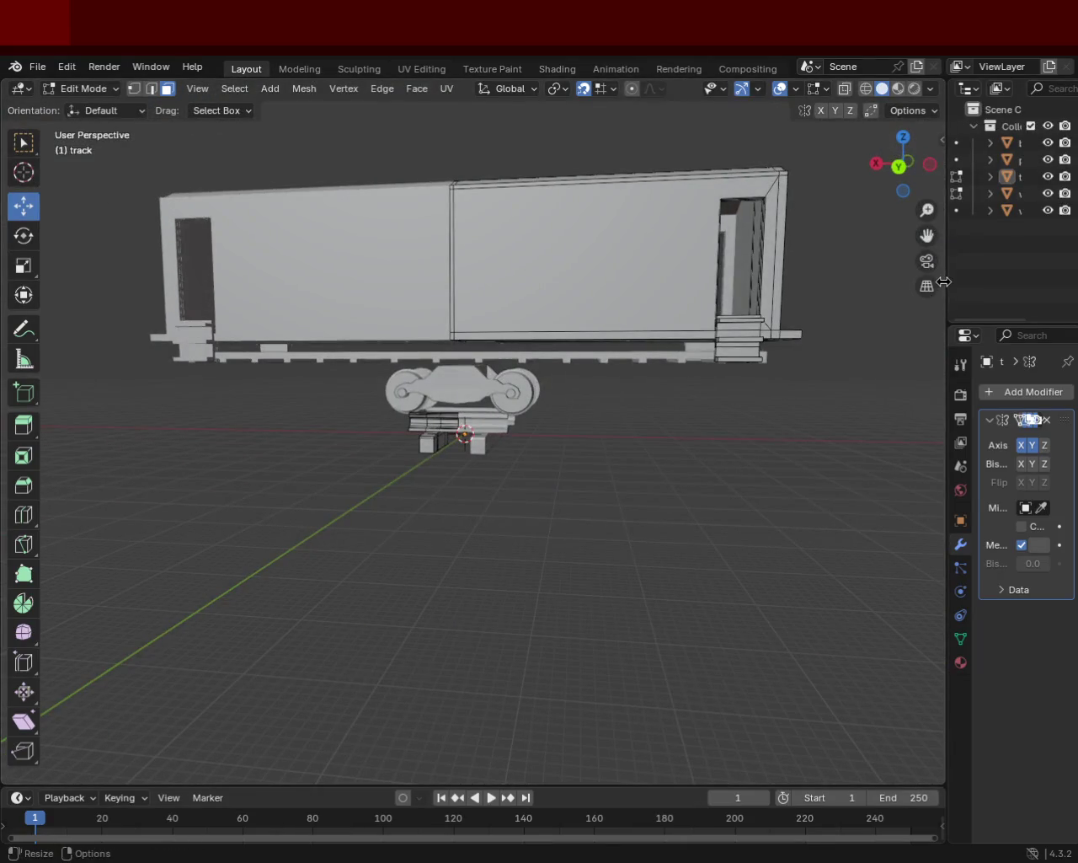
{"action": "left_click_drag", "start_coordinate": [944, 282], "coordinate": [802, 281]}
{"action": "left_click", "coordinate": [892, 160]}
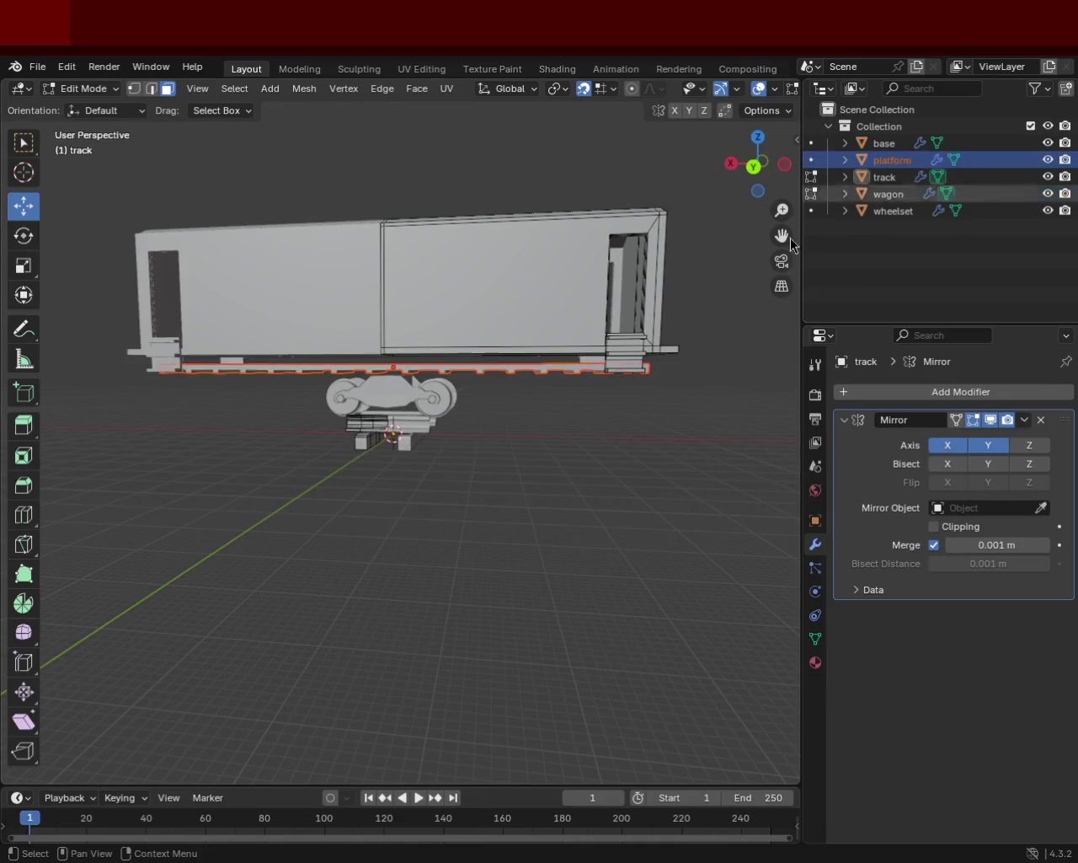
Step: Return to Object Mode and select the platform object in the Outliner
{"action": "scroll", "coordinate": [340, 241], "scroll_direction": "up", "scroll_amount": 5}
{"action": "middle_click_drag", "start_coordinate": [339, 241], "coordinate": [503, 345]}
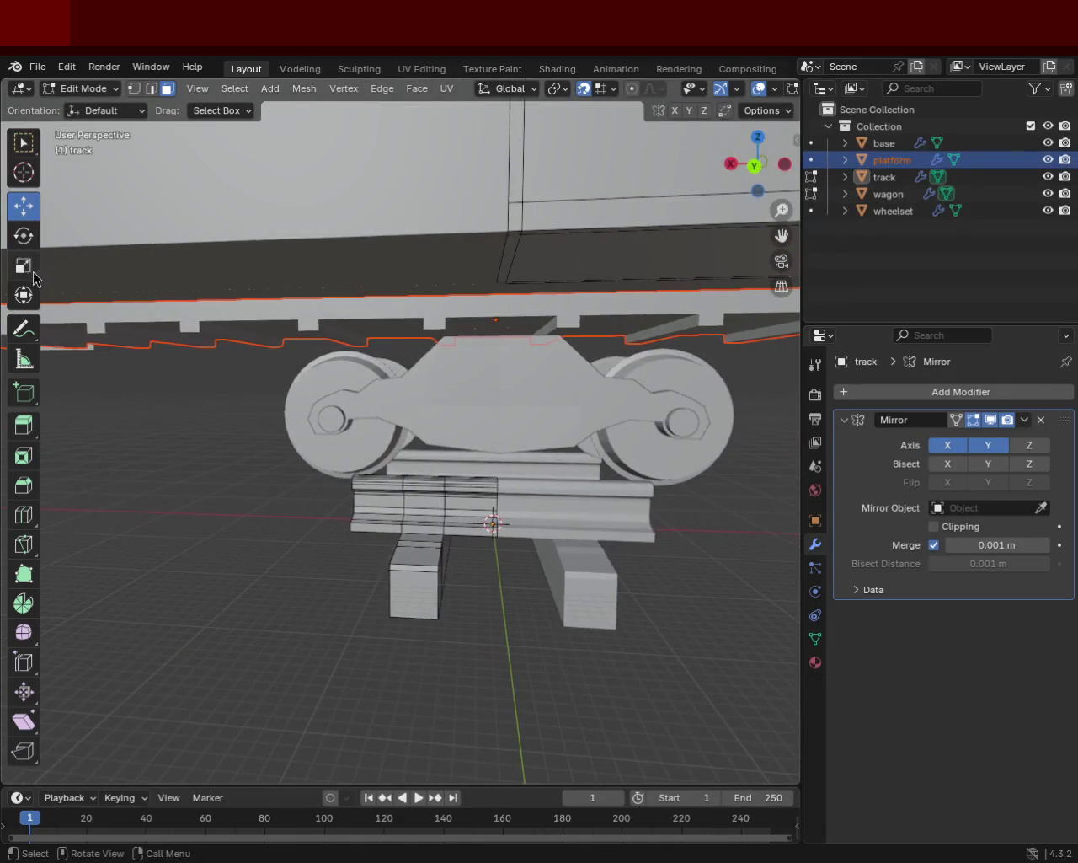
{"action": "scroll", "coordinate": [421, 416], "scroll_direction": "down", "scroll_amount": 5}
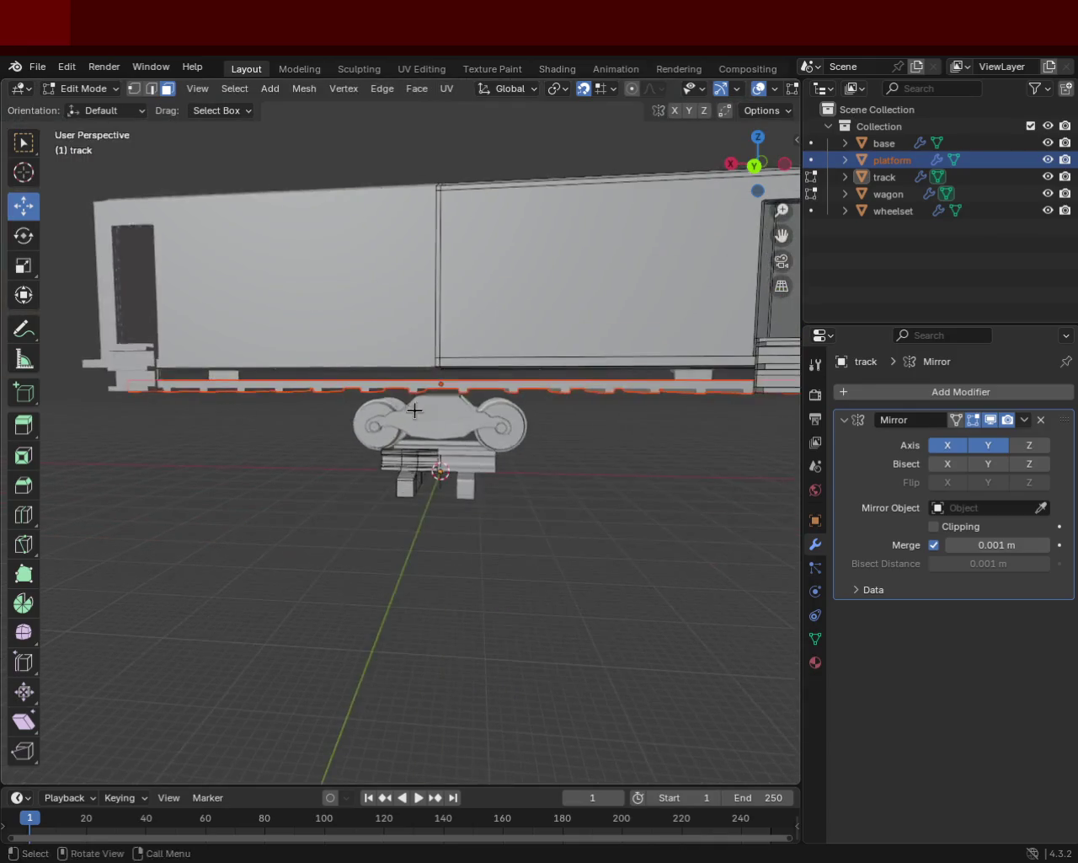
{"action": "middle_click_drag", "start_coordinate": [421, 417], "coordinate": [364, 385]}
{"action": "key", "text": "Tab"}
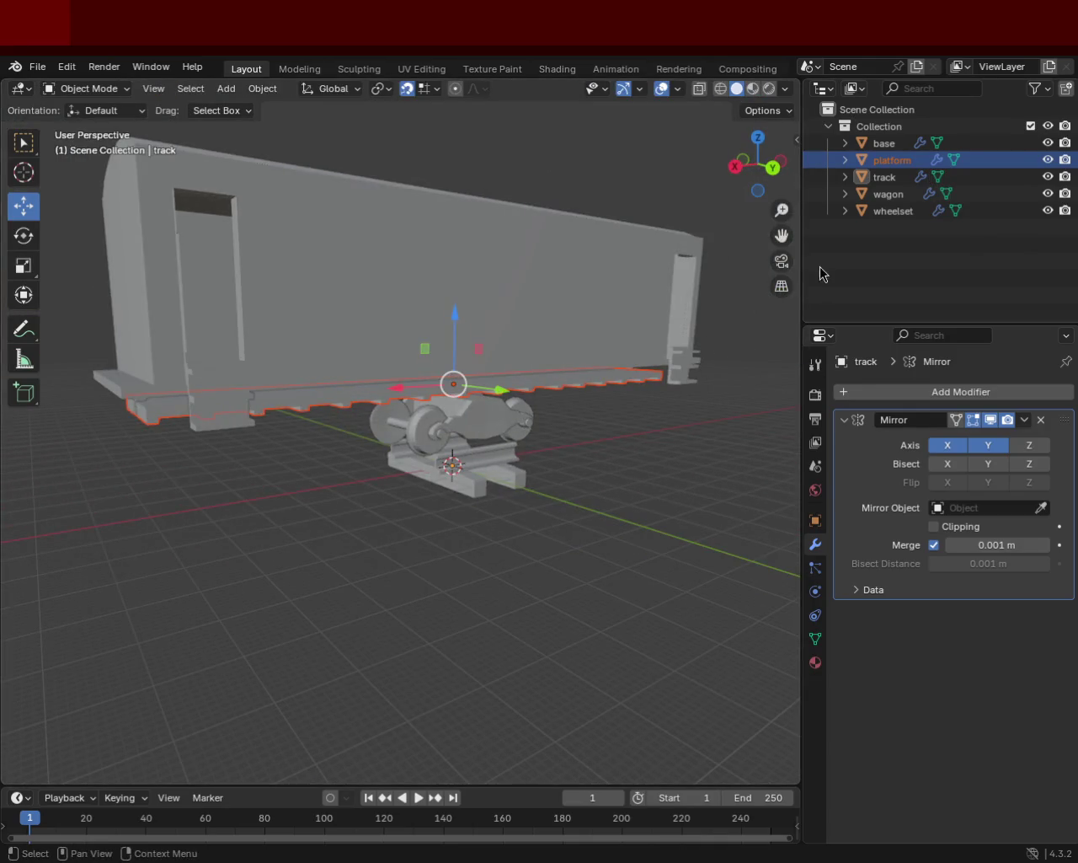
{"action": "left_click", "coordinate": [886, 194]}
{"action": "left_click", "coordinate": [886, 160]}
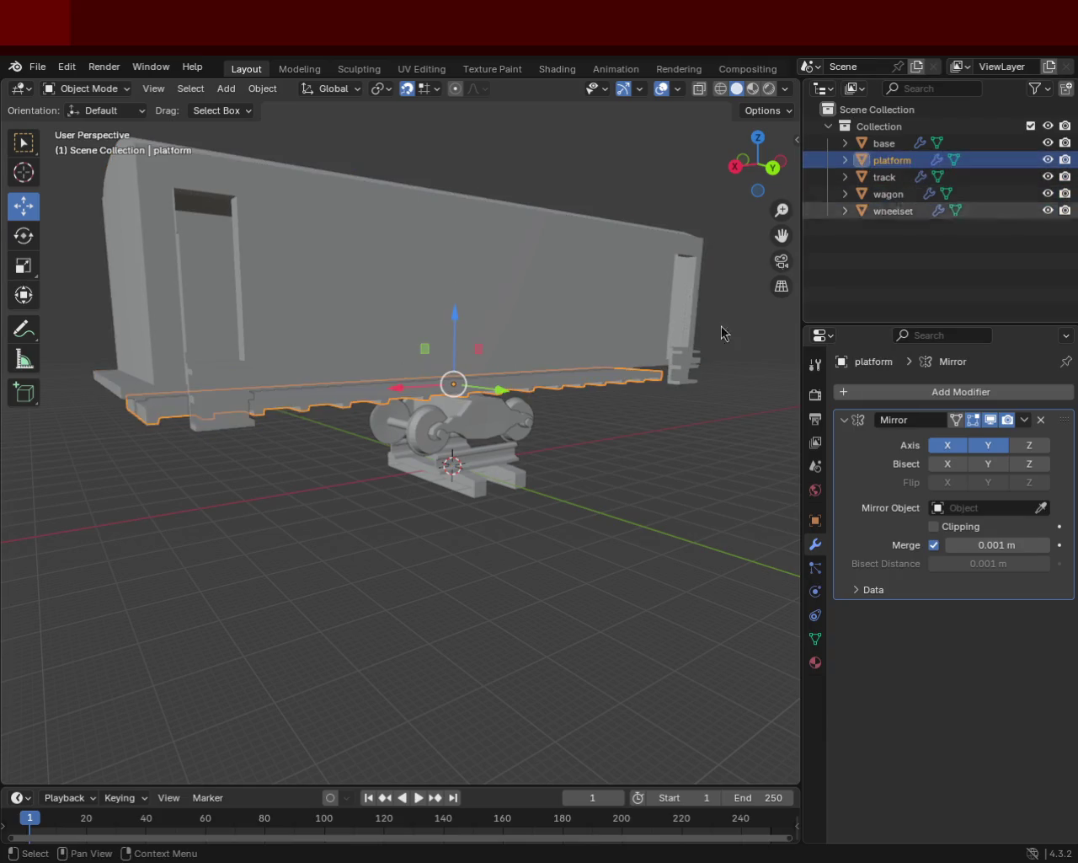
Step: In Front Ortho view, lower the platform along Z so it rests on the bogie
{"action": "scroll", "coordinate": [468, 306], "scroll_direction": "up", "scroll_amount": 5}
{"action": "mouse_move", "coordinate": [502, 338]}
{"action": "middle_mouse_down"}
{"action": "mouse_move", "coordinate": [355, 339]}
{"action": "mouse_move", "coordinate": [483, 328]}
{"action": "middle_mouse_up"}
{"action": "key", "text": "KP_1"}
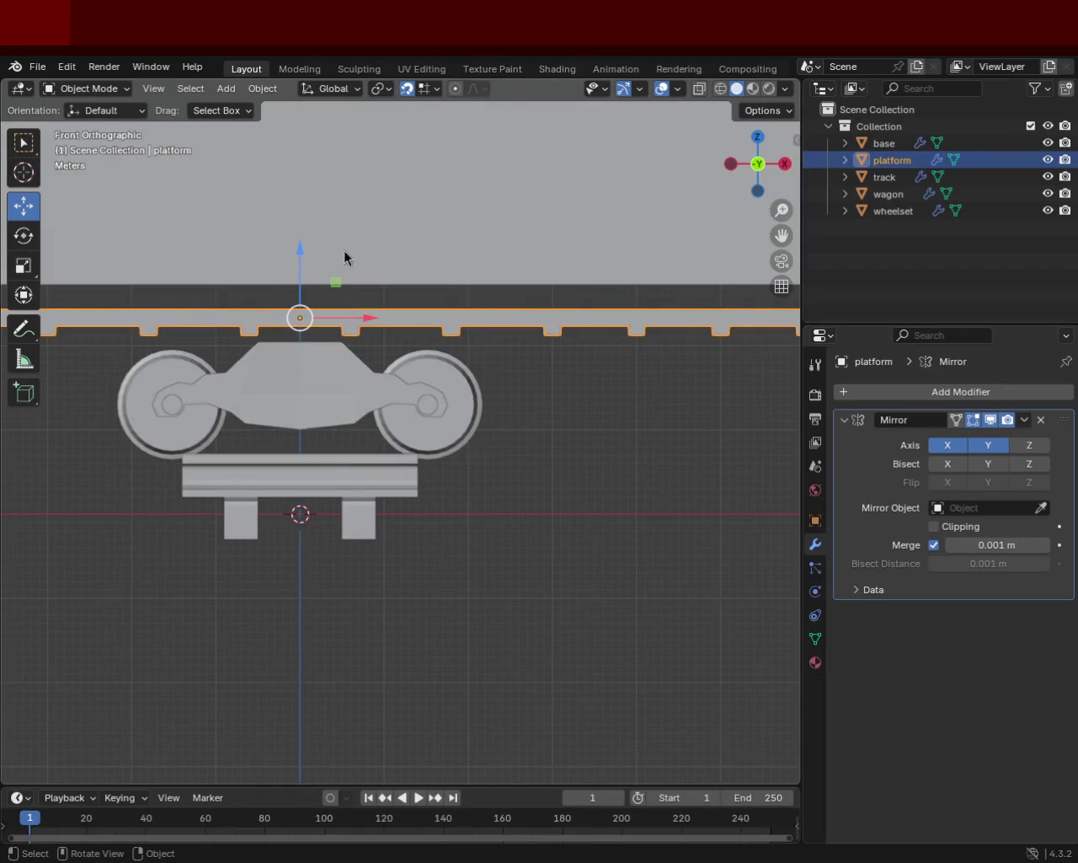
{"action": "left_click_drag", "start_coordinate": [298, 250], "coordinate": [285, 313]}
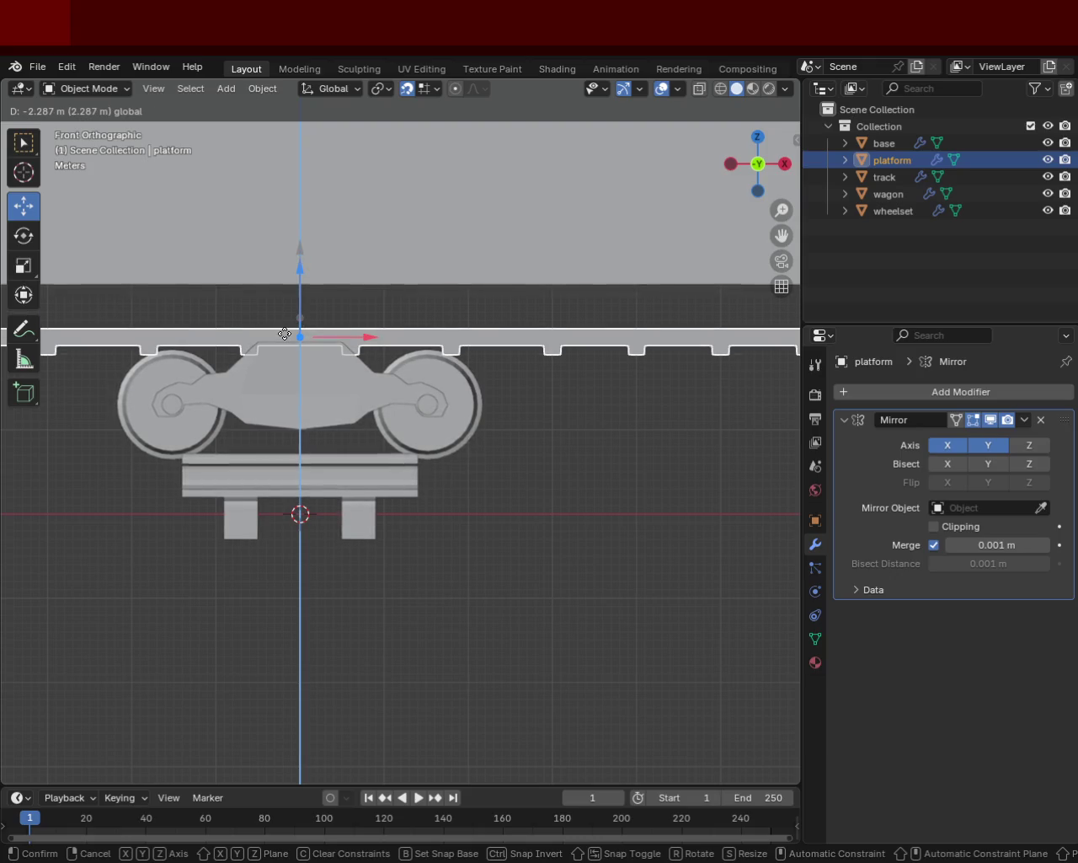
{"action": "left_click", "coordinate": [285, 333]}
{"action": "mouse_move", "coordinate": [294, 414]}
{"action": "middle_mouse_down"}
{"action": "mouse_move", "coordinate": [558, 441]}
{"action": "mouse_move", "coordinate": [693, 441]}
{"action": "mouse_move", "coordinate": [661, 422]}
{"action": "mouse_move", "coordinate": [657, 452]}
{"action": "mouse_move", "coordinate": [518, 443]}
{"action": "mouse_move", "coordinate": [477, 428]}
{"action": "mouse_move", "coordinate": [428, 460]}
{"action": "mouse_move", "coordinate": [352, 480]}
{"action": "mouse_move", "coordinate": [237, 418]}
{"action": "mouse_move", "coordinate": [113, 421]}
{"action": "mouse_move", "coordinate": [59, 444]}
{"action": "mouse_move", "coordinate": [723, 428]}
{"action": "mouse_move", "coordinate": [685, 435]}
{"action": "mouse_move", "coordinate": [696, 431]}
{"action": "middle_mouse_up"}
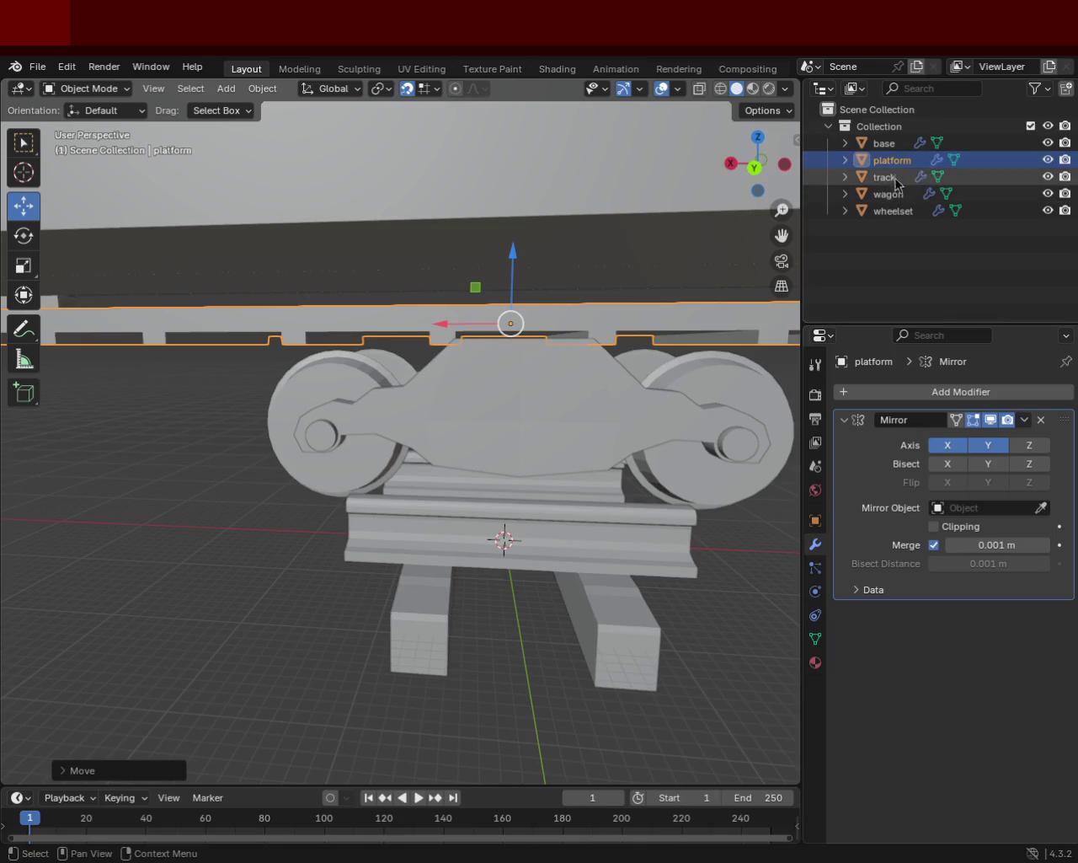
{"action": "left_click", "coordinate": [894, 148]}
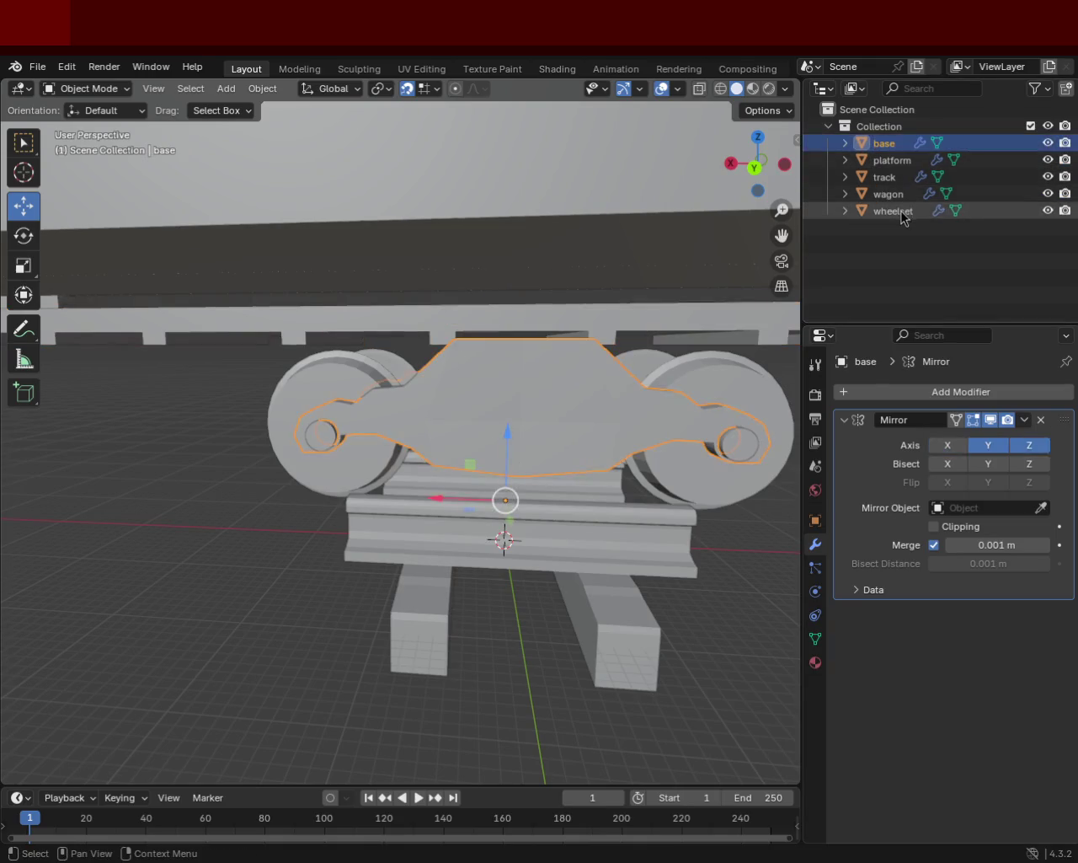
Step: Select the base and wheelset together and lower them slightly along Z onto the track
{"action": "left_click", "coordinate": [901, 214], "text": "ctrl"}
{"action": "left_click_drag", "start_coordinate": [503, 451], "coordinate": [500, 530]}
{"action": "mouse_move", "coordinate": [447, 423]}
{"action": "middle_mouse_down"}
{"action": "mouse_move", "coordinate": [536, 443]}
{"action": "mouse_move", "coordinate": [457, 440]}
{"action": "mouse_move", "coordinate": [433, 535]}
{"action": "mouse_move", "coordinate": [269, 426]}
{"action": "mouse_move", "coordinate": [329, 433]}
{"action": "mouse_move", "coordinate": [211, 421]}
{"action": "mouse_move", "coordinate": [370, 452]}
{"action": "mouse_move", "coordinate": [279, 404]}
{"action": "mouse_move", "coordinate": [157, 393]}
{"action": "mouse_move", "coordinate": [191, 409]}
{"action": "mouse_move", "coordinate": [207, 397]}
{"action": "mouse_move", "coordinate": [426, 411]}
{"action": "mouse_move", "coordinate": [432, 386]}
{"action": "mouse_move", "coordinate": [450, 378]}
{"action": "mouse_move", "coordinate": [508, 397]}
{"action": "mouse_move", "coordinate": [364, 454]}
{"action": "mouse_move", "coordinate": [309, 451]}
{"action": "middle_mouse_up"}
{"action": "scroll", "coordinate": [261, 428], "scroll_direction": "up", "scroll_amount": 3}
{"action": "scroll", "coordinate": [427, 412], "scroll_direction": "down", "scroll_amount": 5}
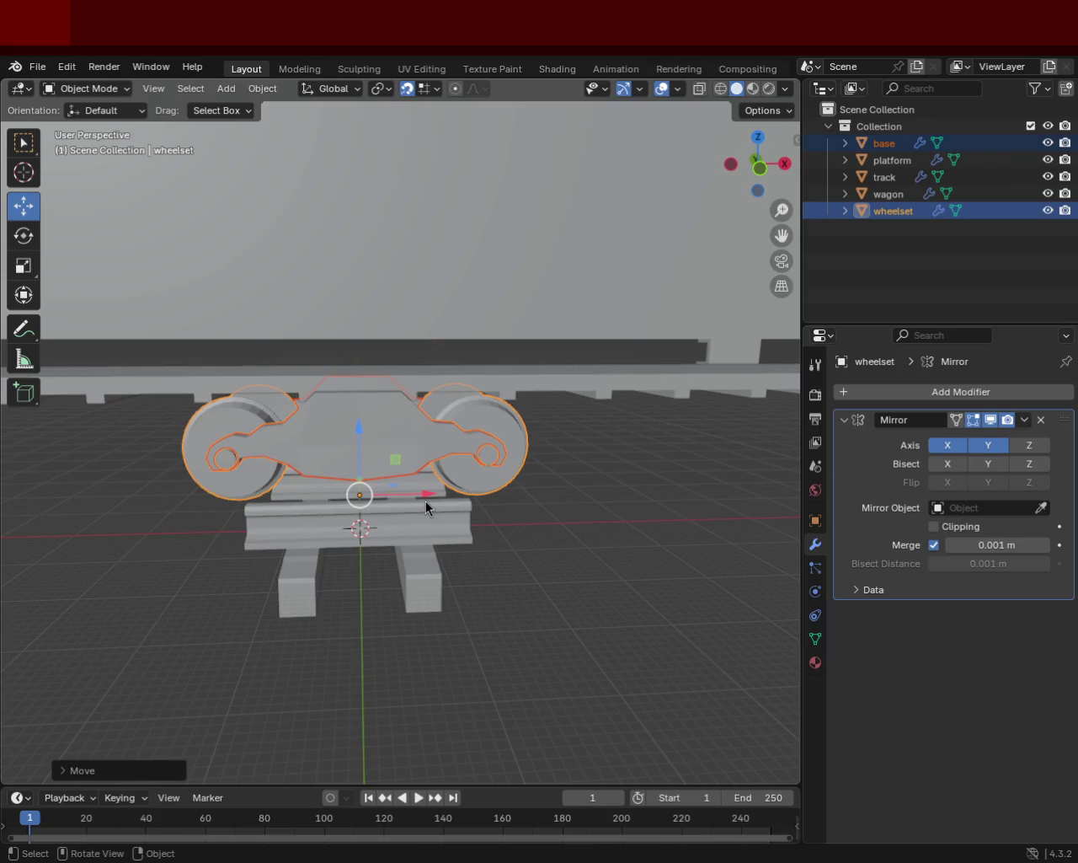
Step: Orbit around the wheelset and wagon to check the bogie's placement under the body
{"action": "mouse_move", "coordinate": [511, 516]}
{"action": "middle_mouse_down"}
{"action": "mouse_move", "coordinate": [509, 503]}
{"action": "mouse_move", "coordinate": [542, 553]}
{"action": "mouse_move", "coordinate": [493, 449]}
{"action": "mouse_move", "coordinate": [375, 497]}
{"action": "mouse_move", "coordinate": [494, 501]}
{"action": "middle_mouse_up"}
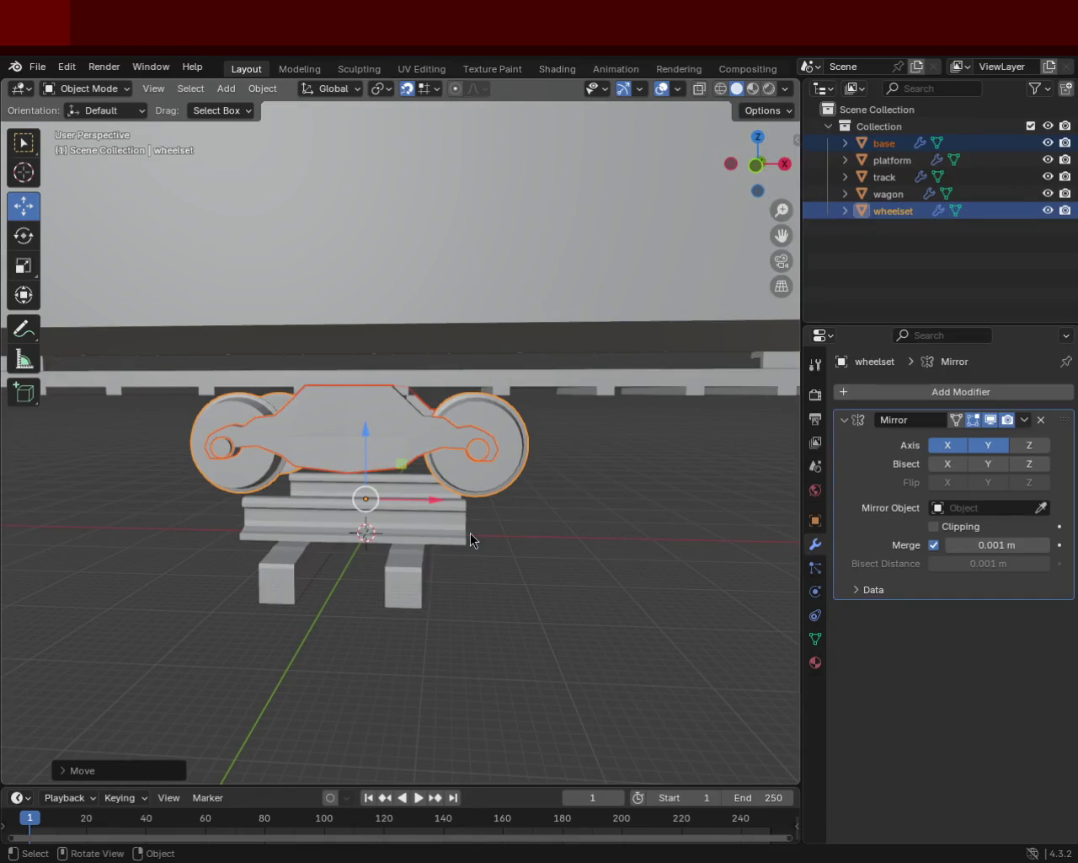
{"action": "mouse_move", "coordinate": [339, 485]}
{"action": "middle_mouse_down"}
{"action": "mouse_move", "coordinate": [362, 505]}
{"action": "mouse_move", "coordinate": [400, 438]}
{"action": "mouse_move", "coordinate": [224, 443]}
{"action": "mouse_move", "coordinate": [159, 398]}
{"action": "middle_mouse_up"}
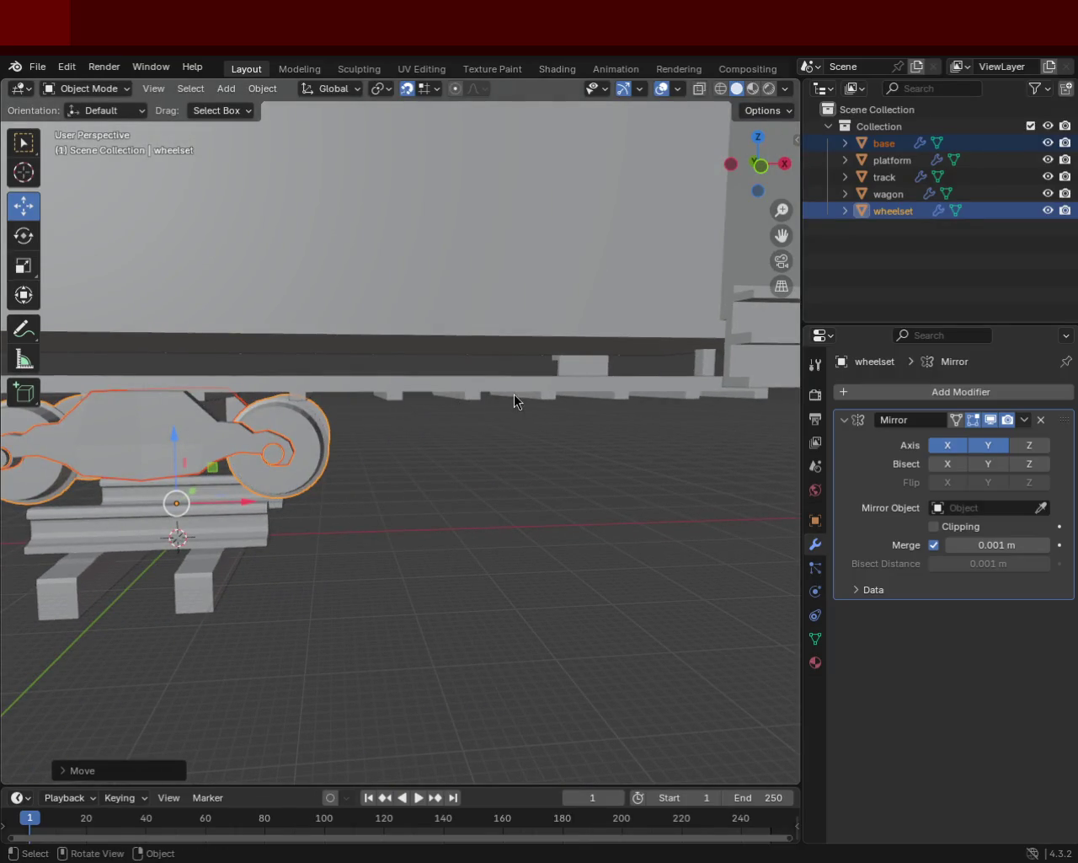
{"action": "mouse_move", "coordinate": [279, 442]}
{"action": "middle_mouse_down"}
{"action": "mouse_move", "coordinate": [578, 458]}
{"action": "mouse_move", "coordinate": [367, 456]}
{"action": "middle_mouse_up"}
{"action": "mouse_move", "coordinate": [295, 455]}
{"action": "middle_mouse_down"}
{"action": "mouse_move", "coordinate": [385, 422]}
{"action": "mouse_move", "coordinate": [399, 433]}
{"action": "mouse_move", "coordinate": [260, 447]}
{"action": "mouse_move", "coordinate": [590, 542]}
{"action": "mouse_move", "coordinate": [558, 536]}
{"action": "mouse_move", "coordinate": [620, 529]}
{"action": "mouse_move", "coordinate": [503, 524]}
{"action": "mouse_move", "coordinate": [345, 491]}
{"action": "mouse_move", "coordinate": [413, 486]}
{"action": "mouse_move", "coordinate": [552, 508]}
{"action": "middle_mouse_up"}
{"action": "mouse_move", "coordinate": [695, 477]}
{"action": "middle_mouse_down"}
{"action": "mouse_move", "coordinate": [368, 481]}
{"action": "mouse_move", "coordinate": [129, 432]}
{"action": "middle_mouse_up"}
{"action": "mouse_move", "coordinate": [649, 470]}
{"action": "middle_mouse_down"}
{"action": "mouse_move", "coordinate": [465, 508]}
{"action": "mouse_move", "coordinate": [511, 485]}
{"action": "middle_mouse_up"}
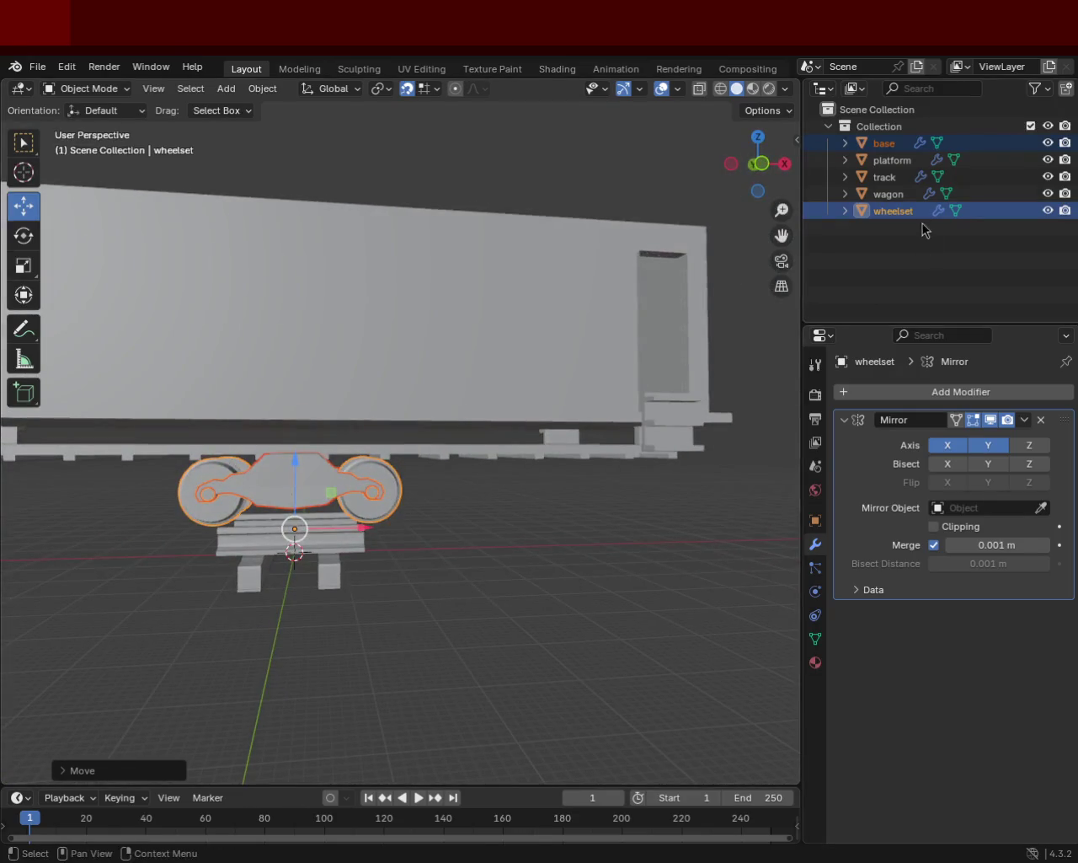
Step: Select the wagon body and lower it down onto the wheelset
{"action": "left_click", "coordinate": [888, 193]}
{"action": "mouse_move", "coordinate": [409, 448]}
{"action": "middle_mouse_down"}
{"action": "mouse_move", "coordinate": [434, 488]}
{"action": "mouse_move", "coordinate": [421, 455]}
{"action": "middle_mouse_up"}
{"action": "left_click_drag", "start_coordinate": [407, 378], "coordinate": [407, 449]}
{"action": "scroll", "coordinate": [423, 533], "scroll_direction": "up", "scroll_amount": 5}
{"action": "mouse_move", "coordinate": [424, 533]}
{"action": "middle_mouse_down"}
{"action": "mouse_move", "coordinate": [419, 487]}
{"action": "mouse_move", "coordinate": [421, 502]}
{"action": "middle_mouse_up"}
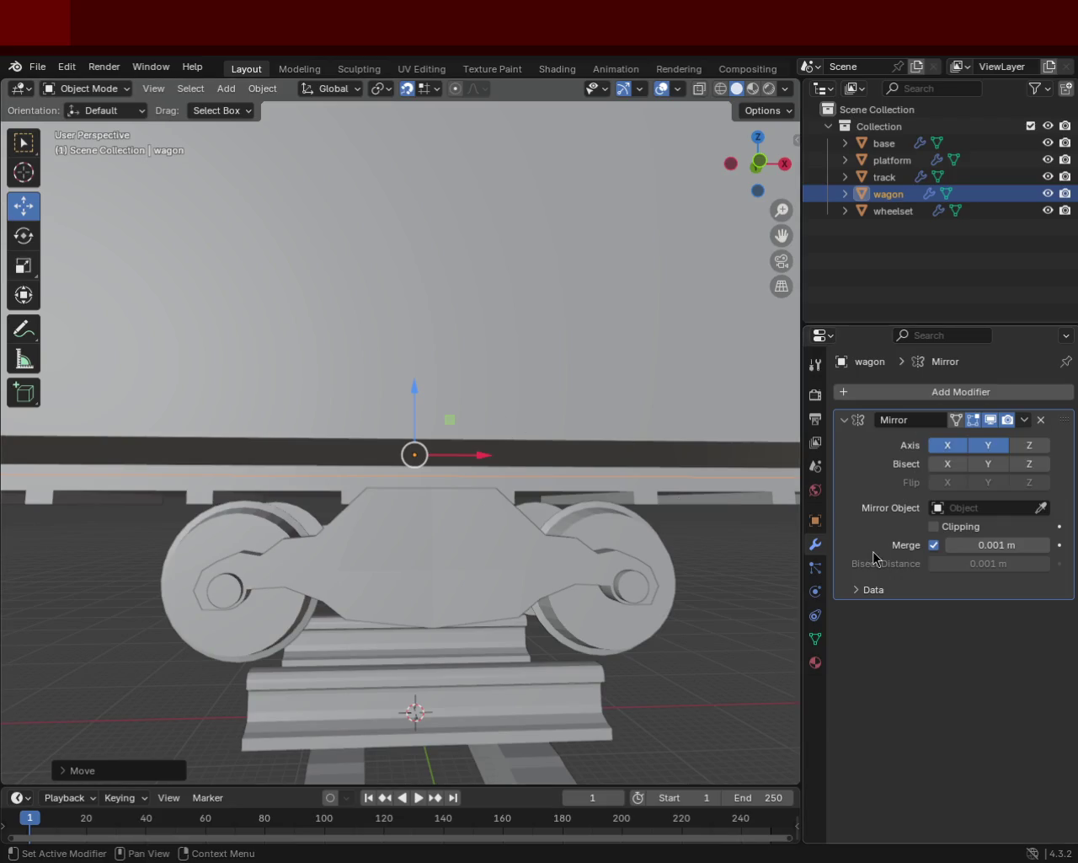
Step: From the front orthographic view, fine-tune the wagon's height along Z
{"action": "key", "text": "KP_1"}
{"action": "mouse_move", "coordinate": [411, 442]}
{"action": "middle_mouse_down"}
{"action": "mouse_move", "coordinate": [398, 496]}
{"action": "mouse_move", "coordinate": [457, 496]}
{"action": "mouse_move", "coordinate": [523, 477]}
{"action": "mouse_move", "coordinate": [510, 513]}
{"action": "mouse_move", "coordinate": [478, 495]}
{"action": "mouse_move", "coordinate": [416, 386]}
{"action": "mouse_move", "coordinate": [474, 532]}
{"action": "mouse_move", "coordinate": [440, 447]}
{"action": "middle_mouse_up"}
{"action": "scroll", "coordinate": [446, 440], "scroll_direction": "up", "scroll_amount": 5}
{"action": "scroll", "coordinate": [446, 441], "scroll_direction": "down", "scroll_amount": 2}
{"action": "scroll", "coordinate": [425, 432], "scroll_direction": "down", "scroll_amount": 4}
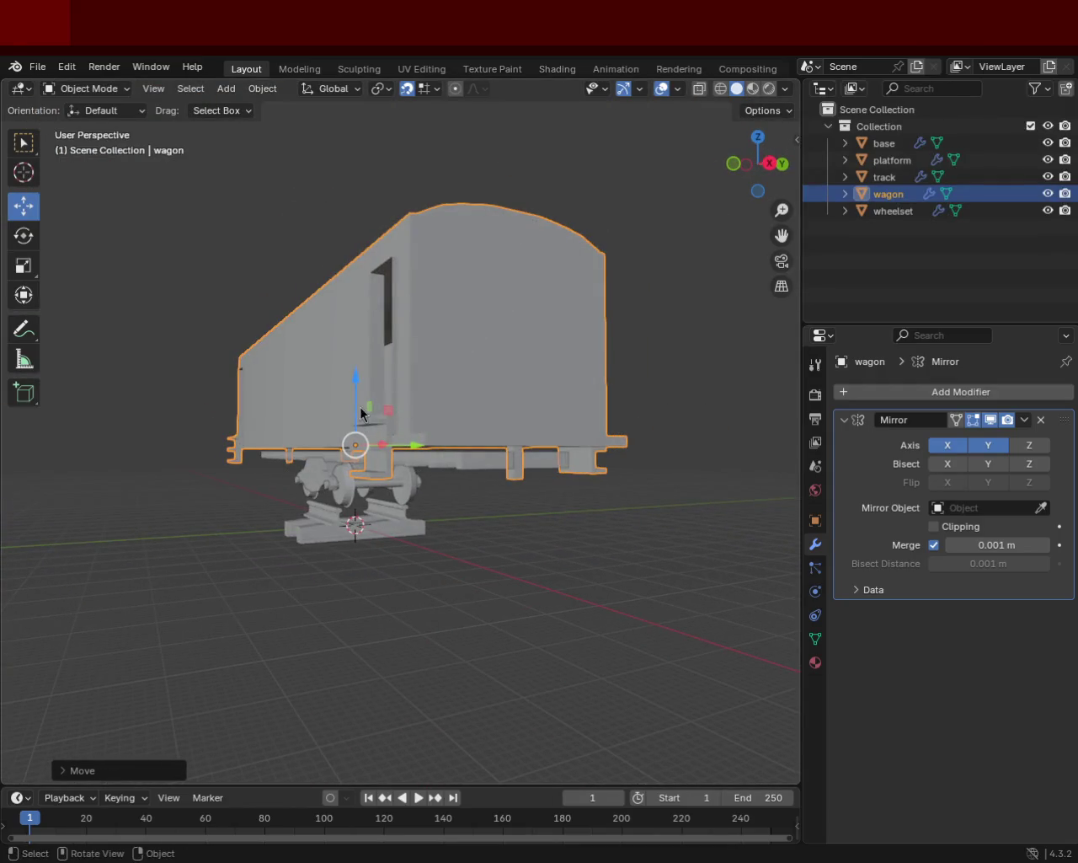
{"action": "left_click_drag", "start_coordinate": [361, 413], "coordinate": [357, 441]}
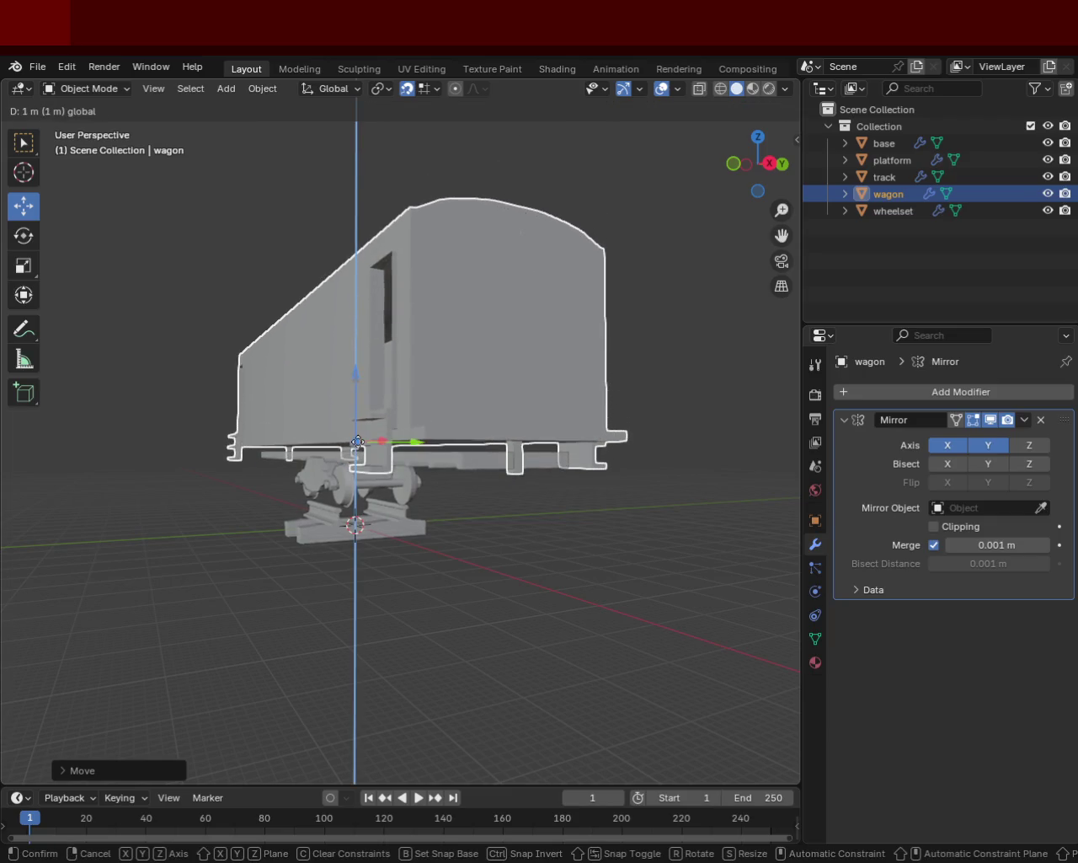
{"action": "left_click", "coordinate": [357, 442]}
Step: Deselect the wagon and check it from the front, three-quarter and underside
{"action": "middle_click_drag", "start_coordinate": [354, 446], "coordinate": [551, 503]}
{"action": "scroll", "coordinate": [474, 487], "scroll_direction": "up", "scroll_amount": 4}
{"action": "mouse_move", "coordinate": [474, 486]}
{"action": "middle_mouse_down"}
{"action": "mouse_move", "coordinate": [534, 481]}
{"action": "mouse_move", "coordinate": [388, 537]}
{"action": "mouse_move", "coordinate": [618, 582]}
{"action": "middle_mouse_up"}
{"action": "scroll", "coordinate": [388, 537], "scroll_direction": "down", "scroll_amount": 3}
{"action": "left_click", "coordinate": [618, 583]}
{"action": "mouse_move", "coordinate": [494, 507]}
{"action": "middle_mouse_down"}
{"action": "mouse_move", "coordinate": [389, 437]}
{"action": "mouse_move", "coordinate": [411, 350]}
{"action": "mouse_move", "coordinate": [463, 354]}
{"action": "mouse_move", "coordinate": [512, 339]}
{"action": "mouse_move", "coordinate": [757, 343]}
{"action": "mouse_move", "coordinate": [706, 413]}
{"action": "mouse_move", "coordinate": [707, 437]}
{"action": "mouse_move", "coordinate": [624, 438]}
{"action": "mouse_move", "coordinate": [176, 390]}
{"action": "mouse_move", "coordinate": [225, 409]}
{"action": "middle_mouse_up"}
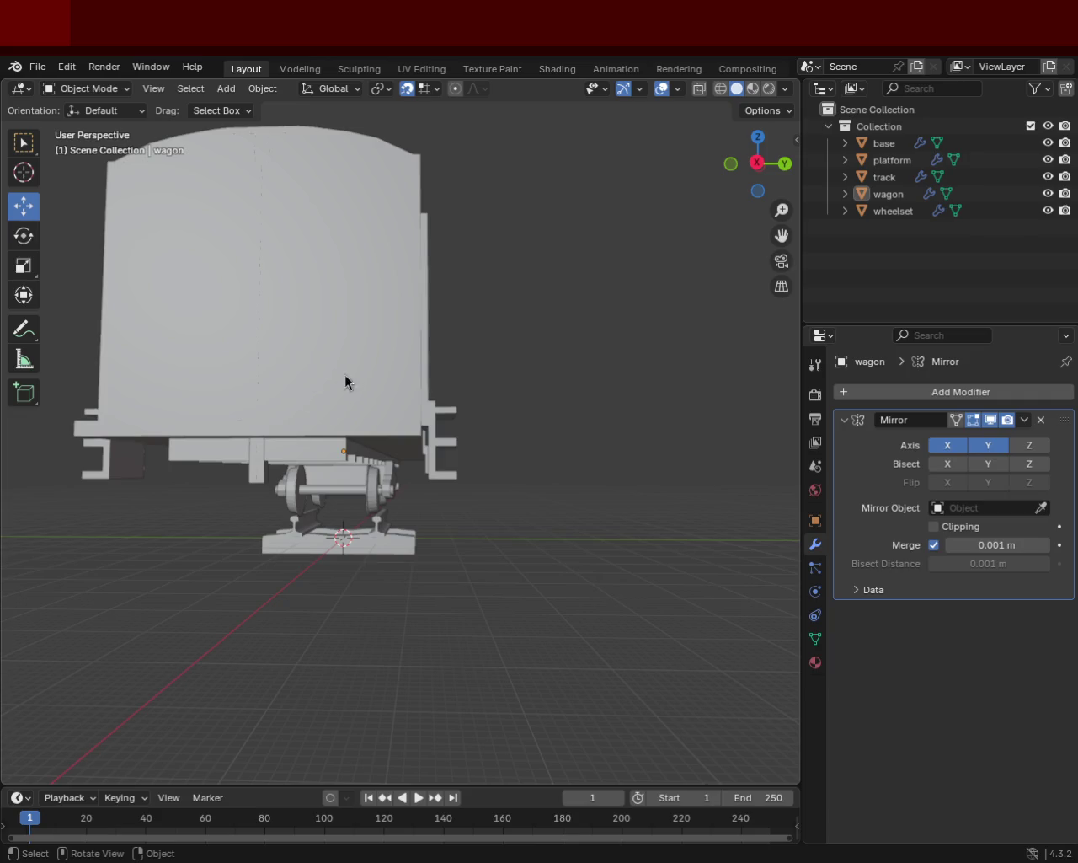
{"action": "mouse_move", "coordinate": [278, 483]}
{"action": "middle_mouse_down"}
{"action": "mouse_move", "coordinate": [205, 464]}
{"action": "mouse_move", "coordinate": [278, 472]}
{"action": "mouse_move", "coordinate": [286, 426]}
{"action": "mouse_move", "coordinate": [350, 421]}
{"action": "mouse_move", "coordinate": [363, 396]}
{"action": "mouse_move", "coordinate": [349, 413]}
{"action": "mouse_move", "coordinate": [439, 385]}
{"action": "middle_mouse_up"}
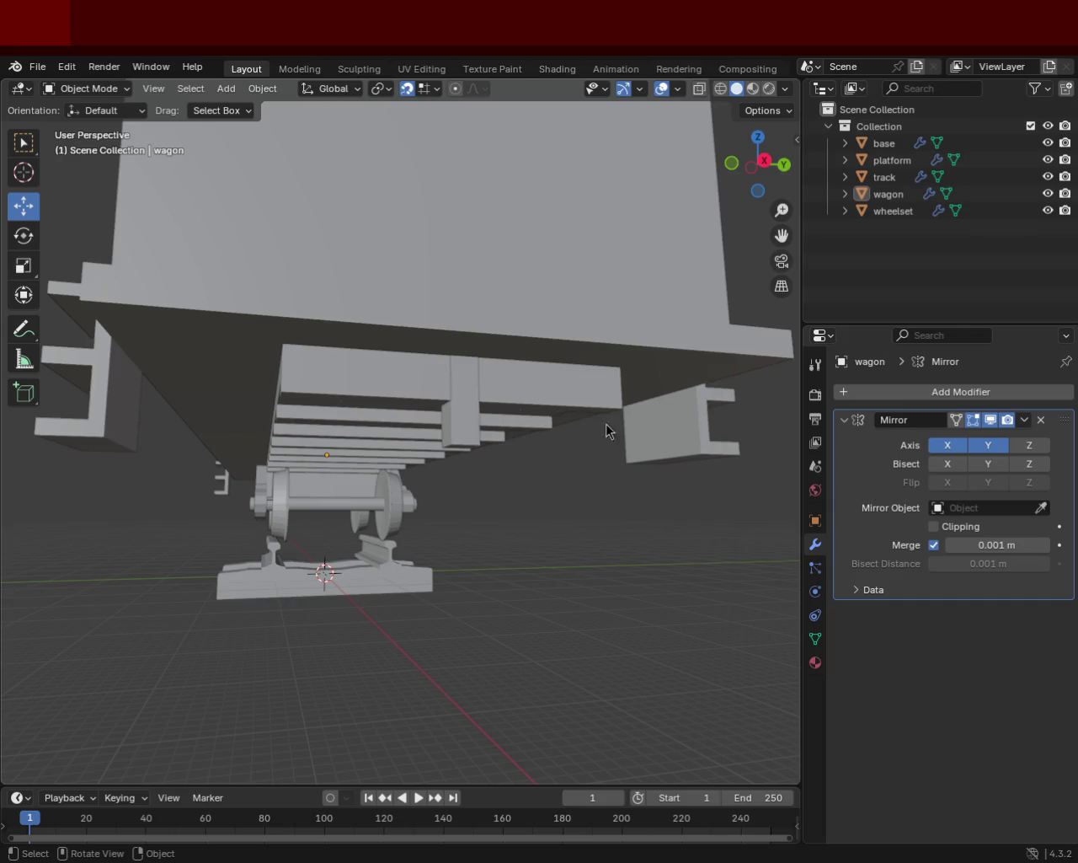
{"action": "middle_click_drag", "start_coordinate": [621, 416], "coordinate": [225, 423]}
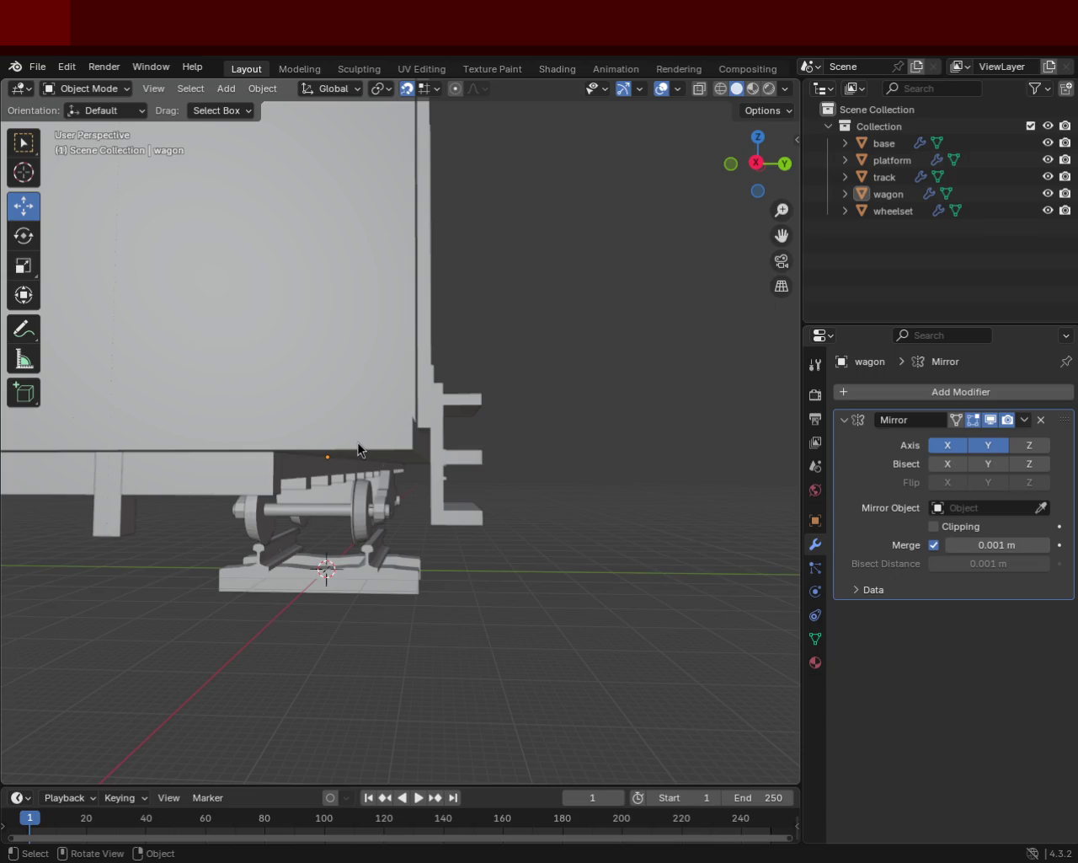
{"action": "mouse_move", "coordinate": [339, 431]}
{"action": "middle_mouse_down", "text": "ctrl"}
{"action": "mouse_move", "coordinate": [334, 493]}
{"action": "mouse_move", "coordinate": [444, 469]}
{"action": "middle_mouse_up", "text": "ctrl"}
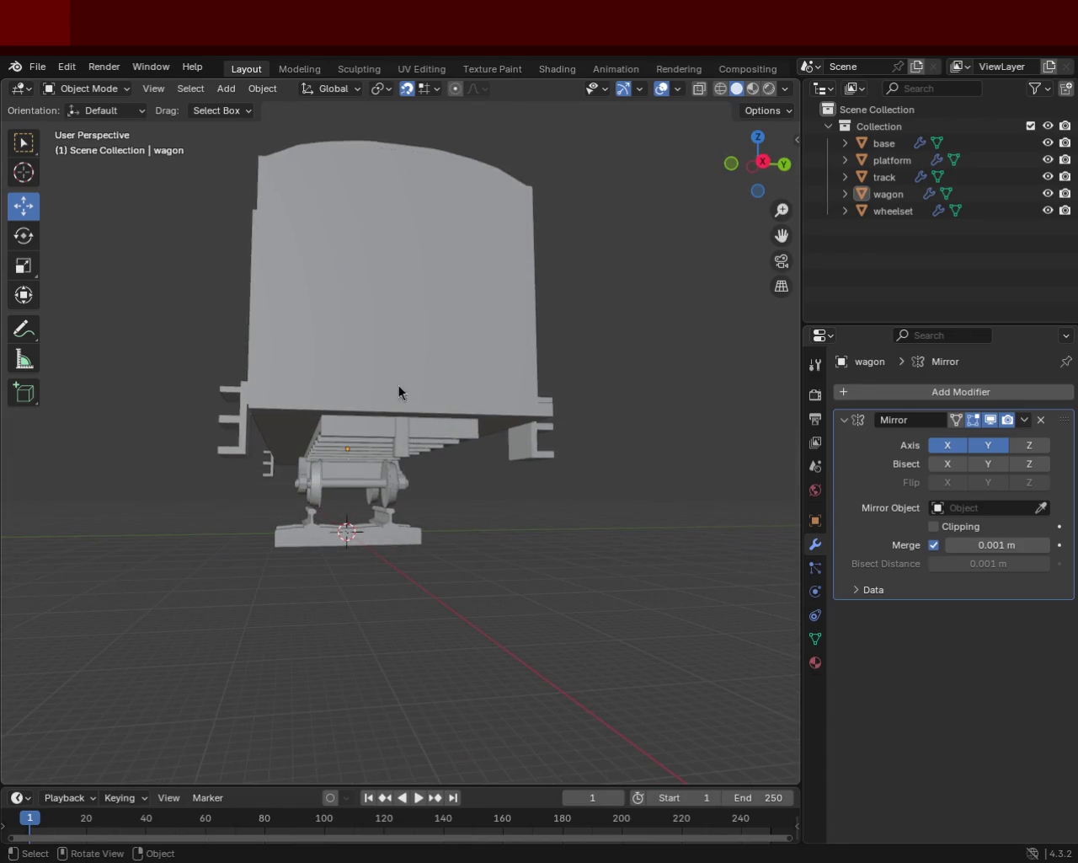
{"action": "middle_click_drag", "start_coordinate": [400, 368], "coordinate": [270, 487]}
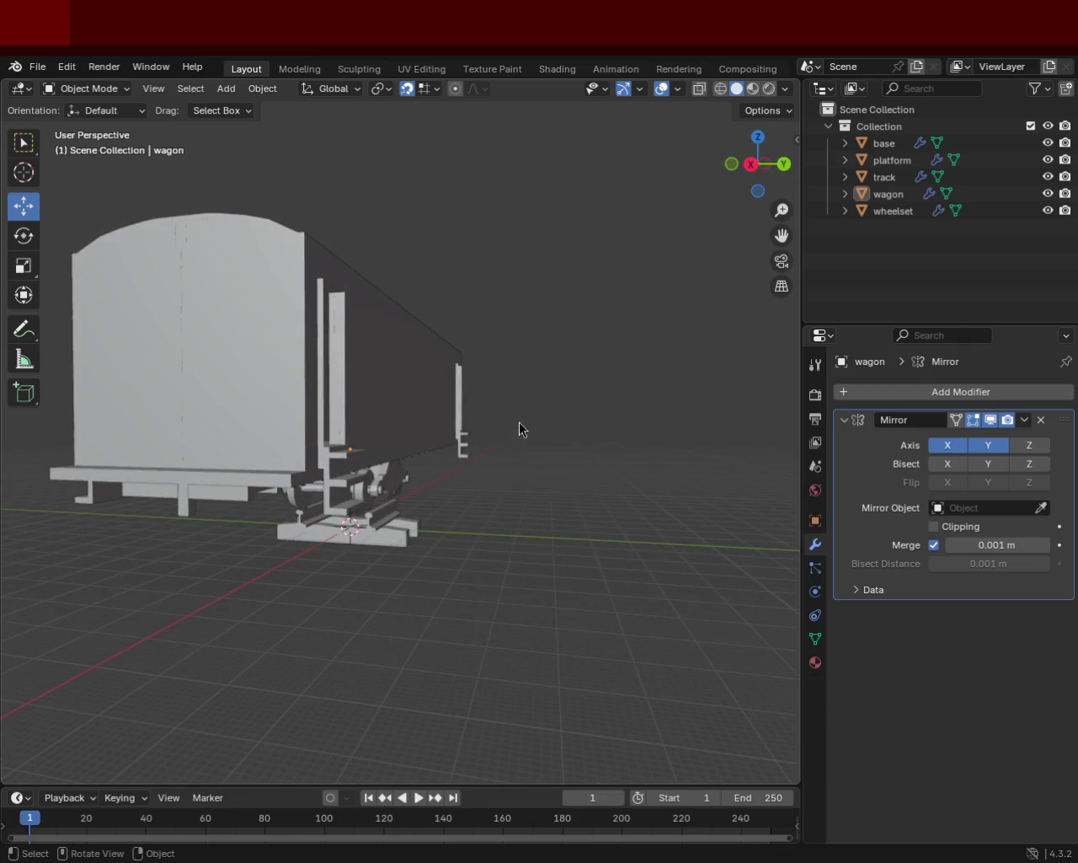
{"action": "middle_click_drag", "start_coordinate": [522, 428], "coordinate": [456, 425]}
{"action": "mouse_move", "coordinate": [267, 522]}
{"action": "middle_mouse_down"}
{"action": "mouse_move", "coordinate": [191, 539]}
{"action": "mouse_move", "coordinate": [210, 545]}
{"action": "middle_mouse_up"}
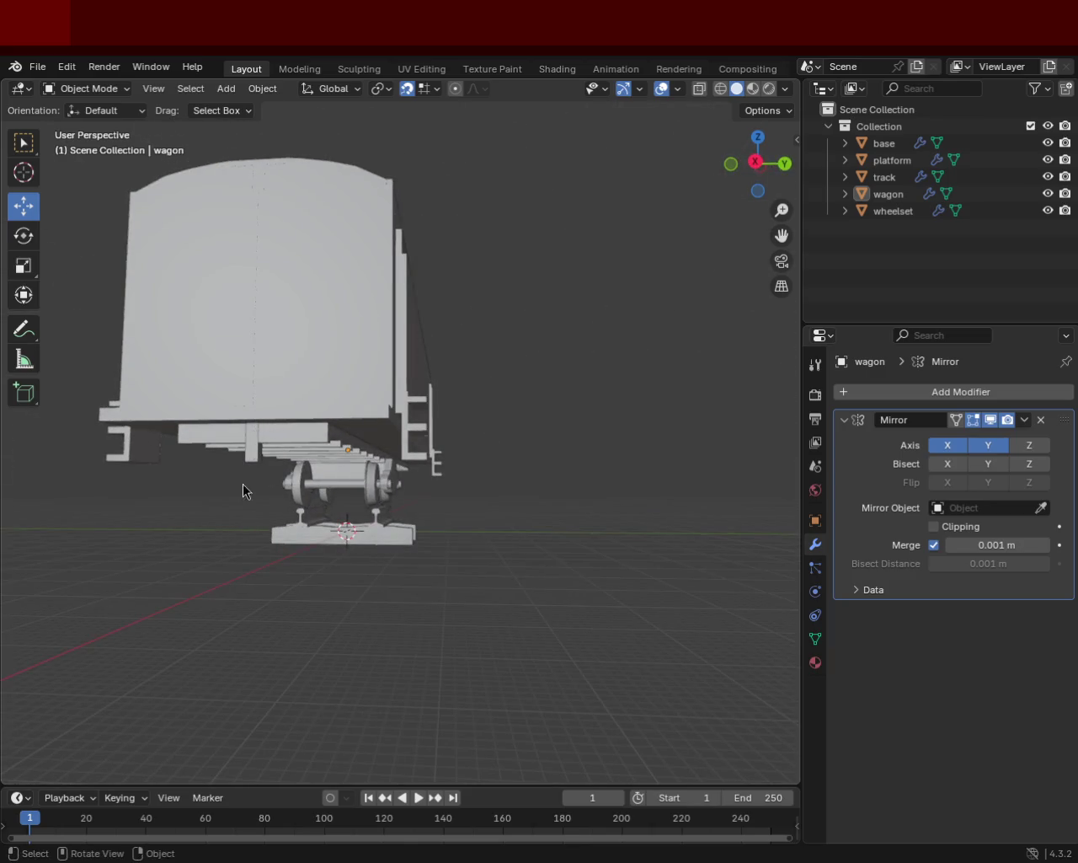
{"action": "mouse_move", "coordinate": [508, 462]}
{"action": "middle_mouse_down"}
{"action": "mouse_move", "coordinate": [396, 488]}
{"action": "mouse_move", "coordinate": [383, 437]}
{"action": "mouse_move", "coordinate": [370, 431]}
{"action": "mouse_move", "coordinate": [318, 469]}
{"action": "mouse_move", "coordinate": [330, 511]}
{"action": "mouse_move", "coordinate": [362, 544]}
{"action": "mouse_move", "coordinate": [244, 503]}
{"action": "mouse_move", "coordinate": [236, 447]}
{"action": "mouse_move", "coordinate": [251, 413]}
{"action": "mouse_move", "coordinate": [264, 487]}
{"action": "mouse_move", "coordinate": [316, 509]}
{"action": "mouse_move", "coordinate": [549, 529]}
{"action": "mouse_move", "coordinate": [568, 515]}
{"action": "mouse_move", "coordinate": [621, 516]}
{"action": "mouse_move", "coordinate": [245, 531]}
{"action": "mouse_move", "coordinate": [308, 503]}
{"action": "middle_mouse_up"}
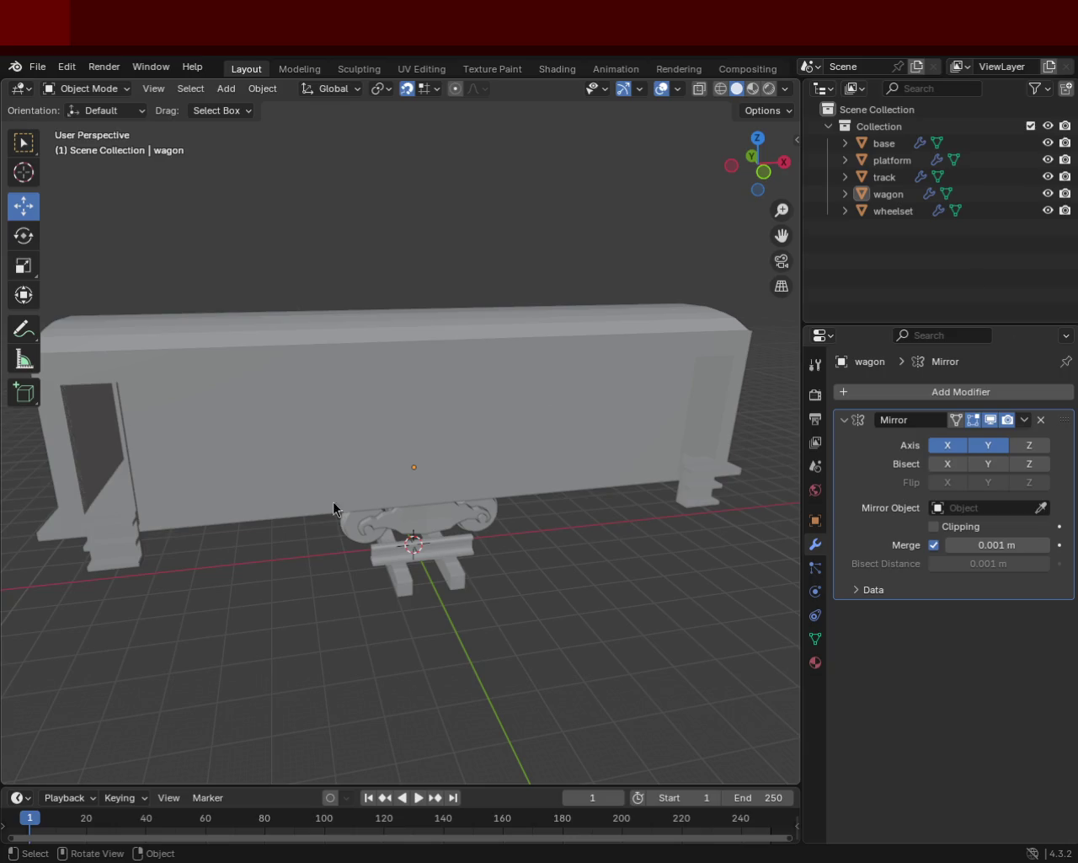
Step: Orbit around the distant wagon from the front and from above
{"action": "mouse_move", "coordinate": [705, 396]}
{"action": "middle_mouse_down"}
{"action": "mouse_move", "coordinate": [314, 466]}
{"action": "mouse_move", "coordinate": [482, 458]}
{"action": "mouse_move", "coordinate": [599, 506]}
{"action": "mouse_move", "coordinate": [496, 546]}
{"action": "middle_mouse_up"}
{"action": "scroll", "coordinate": [496, 540], "scroll_direction": "down", "scroll_amount": 5}
{"action": "mouse_move", "coordinate": [452, 478]}
{"action": "middle_mouse_down"}
{"action": "mouse_move", "coordinate": [365, 494]}
{"action": "mouse_move", "coordinate": [411, 385]}
{"action": "middle_mouse_up"}
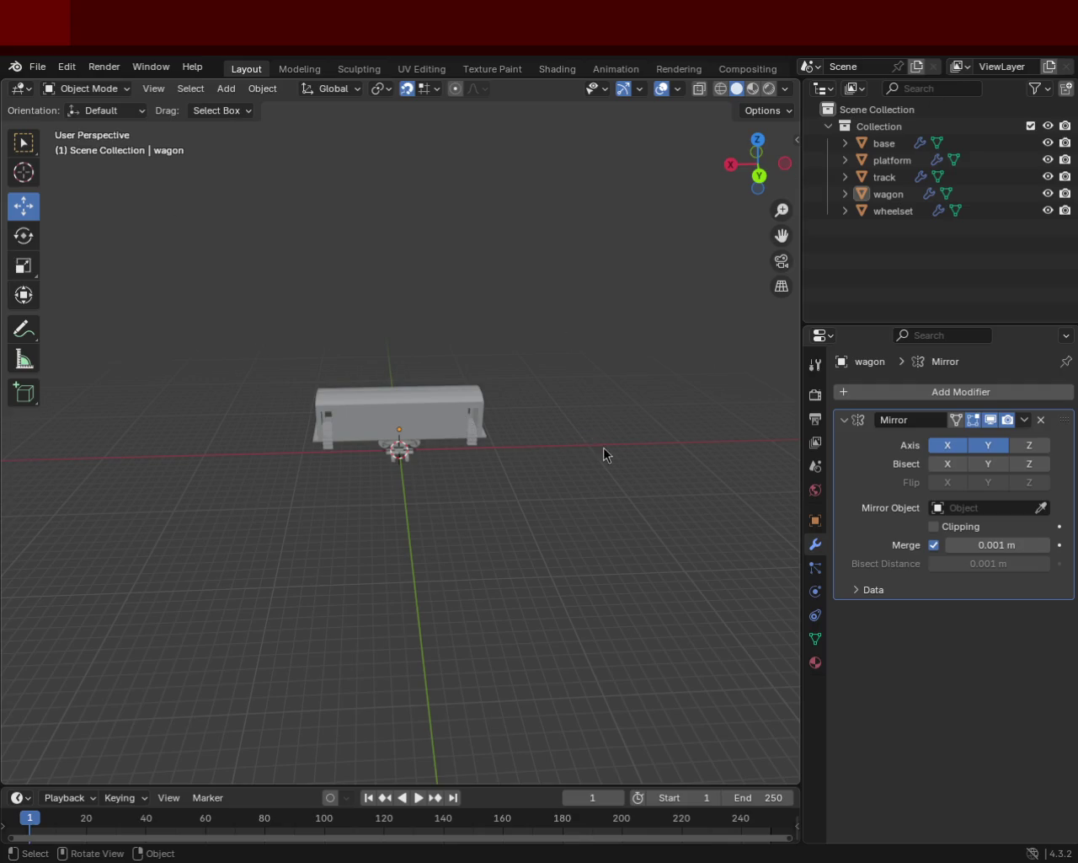
{"action": "mouse_move", "coordinate": [746, 460]}
{"action": "middle_mouse_down"}
{"action": "mouse_move", "coordinate": [510, 430]}
{"action": "mouse_move", "coordinate": [551, 460]}
{"action": "mouse_move", "coordinate": [512, 470]}
{"action": "mouse_move", "coordinate": [529, 428]}
{"action": "mouse_move", "coordinate": [563, 406]}
{"action": "mouse_move", "coordinate": [508, 404]}
{"action": "mouse_move", "coordinate": [537, 433]}
{"action": "middle_mouse_up"}
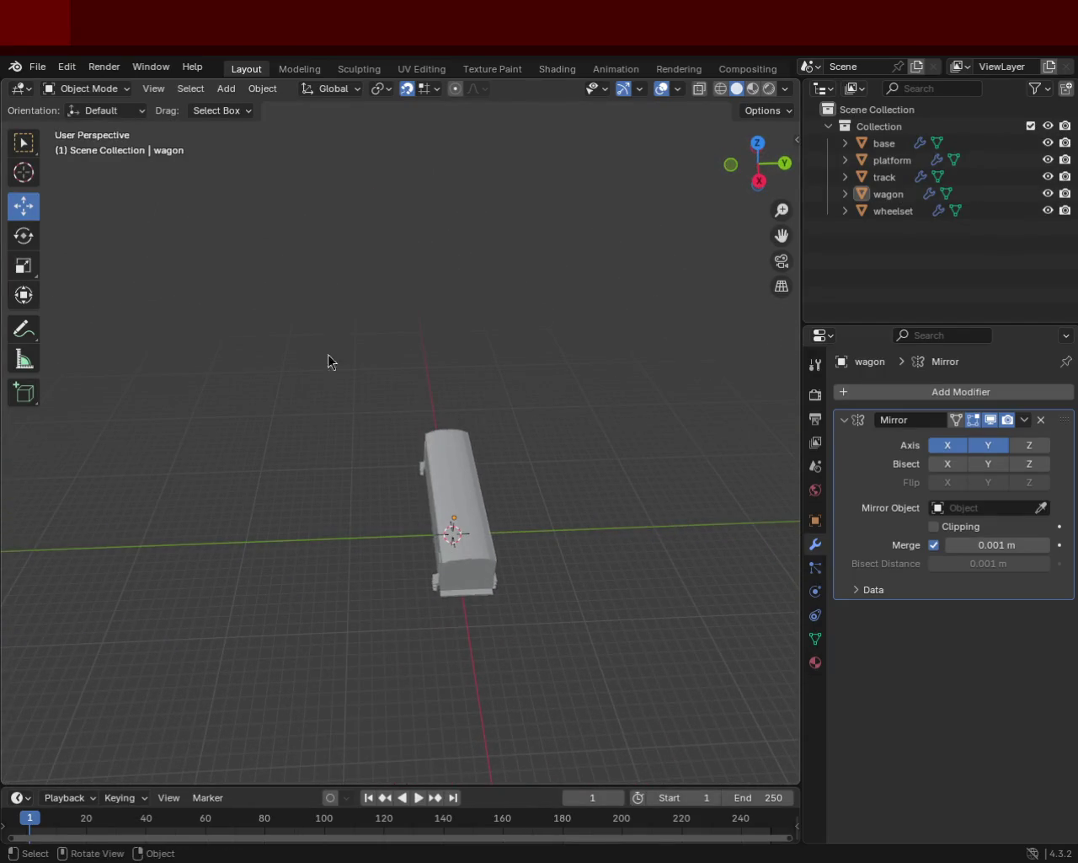
{"action": "mouse_move", "coordinate": [625, 411]}
{"action": "middle_mouse_down", "text": "alt"}
{"action": "mouse_move", "coordinate": [477, 363]}
{"action": "mouse_move", "coordinate": [449, 421]}
{"action": "mouse_move", "coordinate": [418, 434]}
{"action": "mouse_move", "coordinate": [414, 378]}
{"action": "mouse_move", "coordinate": [494, 470]}
{"action": "middle_mouse_up", "text": "alt"}
{"action": "scroll", "coordinate": [420, 454], "scroll_direction": "up", "scroll_amount": 4}
{"action": "scroll", "coordinate": [514, 370], "scroll_direction": "down", "scroll_amount": 1}
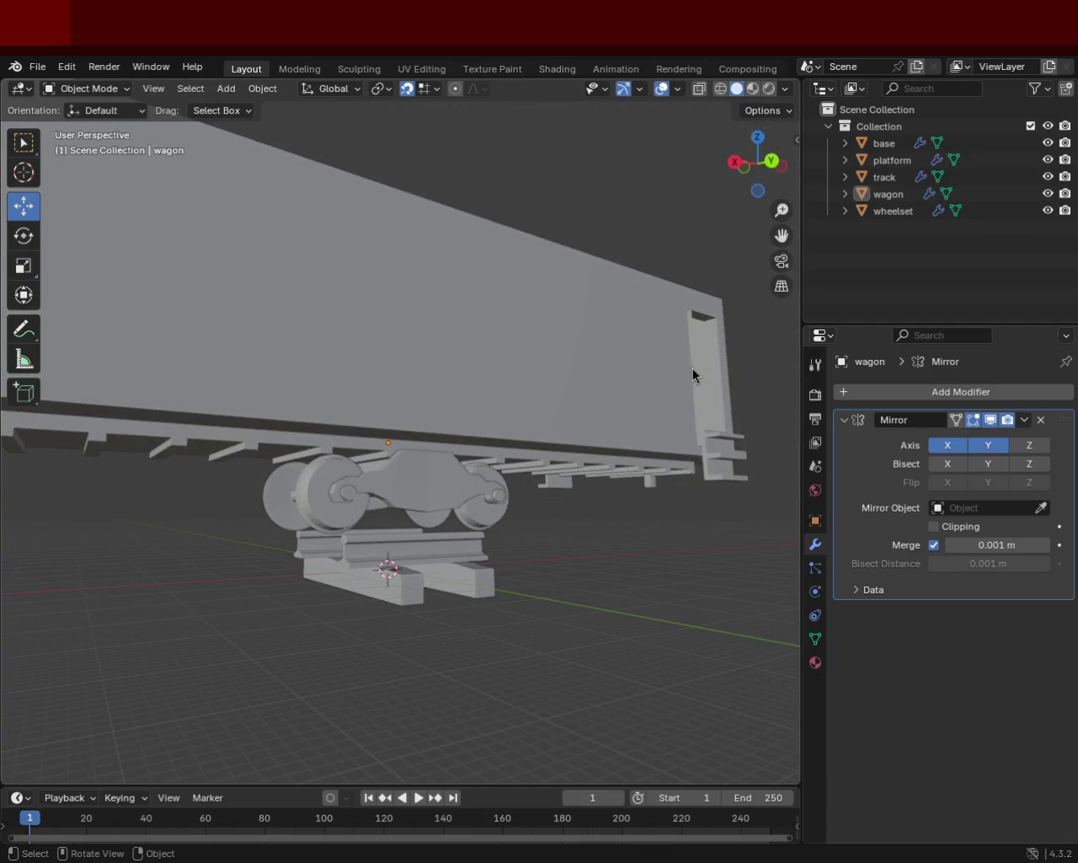
Step: Orbit to three-quarter and side views of the wagon, wheelset and roof
{"action": "mouse_move", "coordinate": [583, 462]}
{"action": "middle_mouse_down"}
{"action": "mouse_move", "coordinate": [507, 482]}
{"action": "mouse_move", "coordinate": [492, 516]}
{"action": "mouse_move", "coordinate": [484, 369]}
{"action": "mouse_move", "coordinate": [675, 395]}
{"action": "mouse_move", "coordinate": [563, 400]}
{"action": "mouse_move", "coordinate": [645, 368]}
{"action": "mouse_move", "coordinate": [483, 325]}
{"action": "mouse_move", "coordinate": [631, 326]}
{"action": "middle_mouse_up"}
{"action": "scroll", "coordinate": [675, 396], "scroll_direction": "down", "scroll_amount": 2}
{"action": "scroll", "coordinate": [675, 403], "scroll_direction": "up", "scroll_amount": 3}
{"action": "mouse_move", "coordinate": [405, 372]}
{"action": "middle_mouse_down"}
{"action": "mouse_move", "coordinate": [508, 395]}
{"action": "mouse_move", "coordinate": [510, 357]}
{"action": "mouse_move", "coordinate": [439, 394]}
{"action": "mouse_move", "coordinate": [383, 378]}
{"action": "middle_mouse_up"}
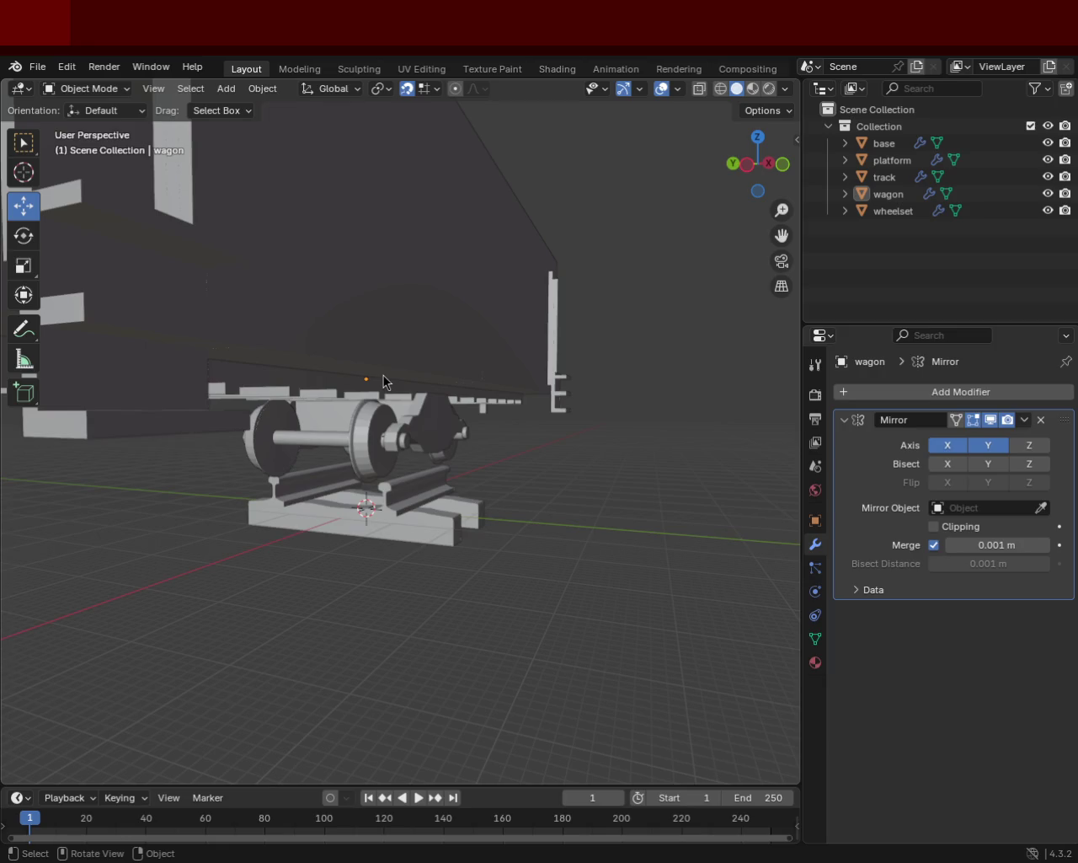
{"action": "mouse_move", "coordinate": [587, 455]}
{"action": "middle_mouse_down"}
{"action": "mouse_move", "coordinate": [486, 515]}
{"action": "mouse_move", "coordinate": [233, 434]}
{"action": "mouse_move", "coordinate": [277, 329]}
{"action": "mouse_move", "coordinate": [389, 326]}
{"action": "middle_mouse_up"}
{"action": "scroll", "coordinate": [365, 470], "scroll_direction": "up", "scroll_amount": 5}
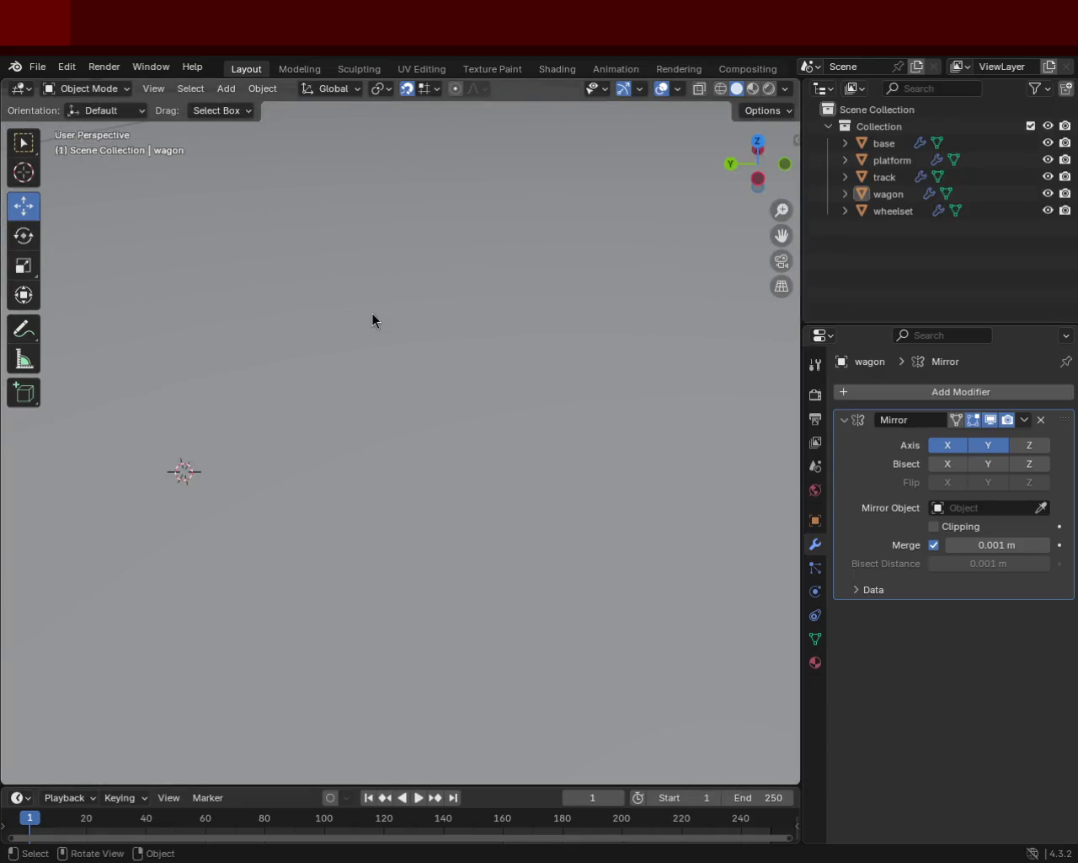
Step: Box-select the wagon, base and wheelset, then select the rail track section instead
{"action": "mouse_move", "coordinate": [293, 310]}
{"action": "left_mouse_down"}
{"action": "mouse_move", "coordinate": [336, 281]}
{"action": "mouse_move", "coordinate": [332, 399]}
{"action": "left_mouse_up"}
{"action": "scroll", "coordinate": [354, 370], "scroll_direction": "down", "scroll_amount": 5}
{"action": "mouse_move", "coordinate": [362, 351]}
{"action": "middle_mouse_down"}
{"action": "mouse_move", "coordinate": [373, 339]}
{"action": "mouse_move", "coordinate": [368, 308]}
{"action": "middle_mouse_up"}
{"action": "scroll", "coordinate": [368, 309], "scroll_direction": "down", "scroll_amount": 5}
{"action": "mouse_move", "coordinate": [433, 410]}
{"action": "middle_mouse_down"}
{"action": "mouse_move", "coordinate": [488, 334]}
{"action": "mouse_move", "coordinate": [410, 282]}
{"action": "middle_mouse_up"}
{"action": "left_click", "coordinate": [380, 601]}
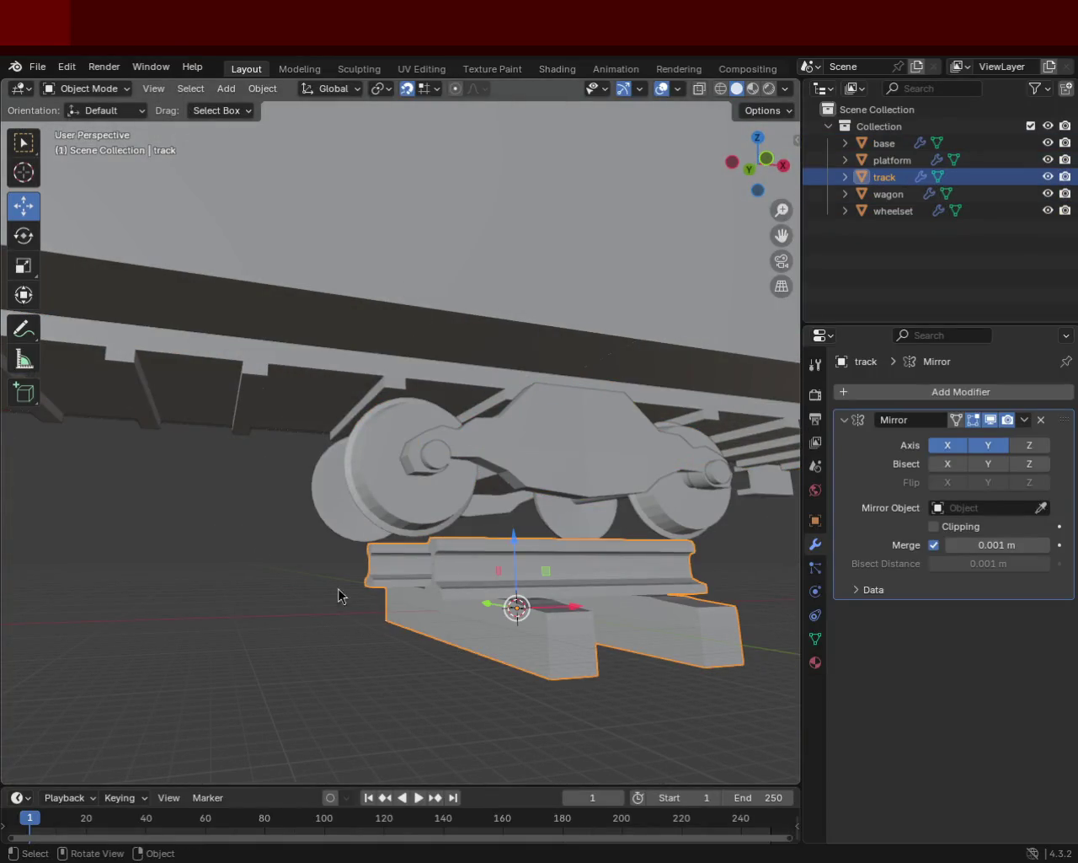
Step: Deselect the track, look at the wheelset from below, and save as train.blend
{"action": "scroll", "coordinate": [380, 602], "scroll_direction": "down", "scroll_amount": 3}
{"action": "middle_click_drag", "start_coordinate": [257, 610], "coordinate": [296, 533]}
{"action": "left_click", "coordinate": [364, 590]}
{"action": "middle_click_drag", "start_coordinate": [364, 590], "coordinate": [394, 460]}
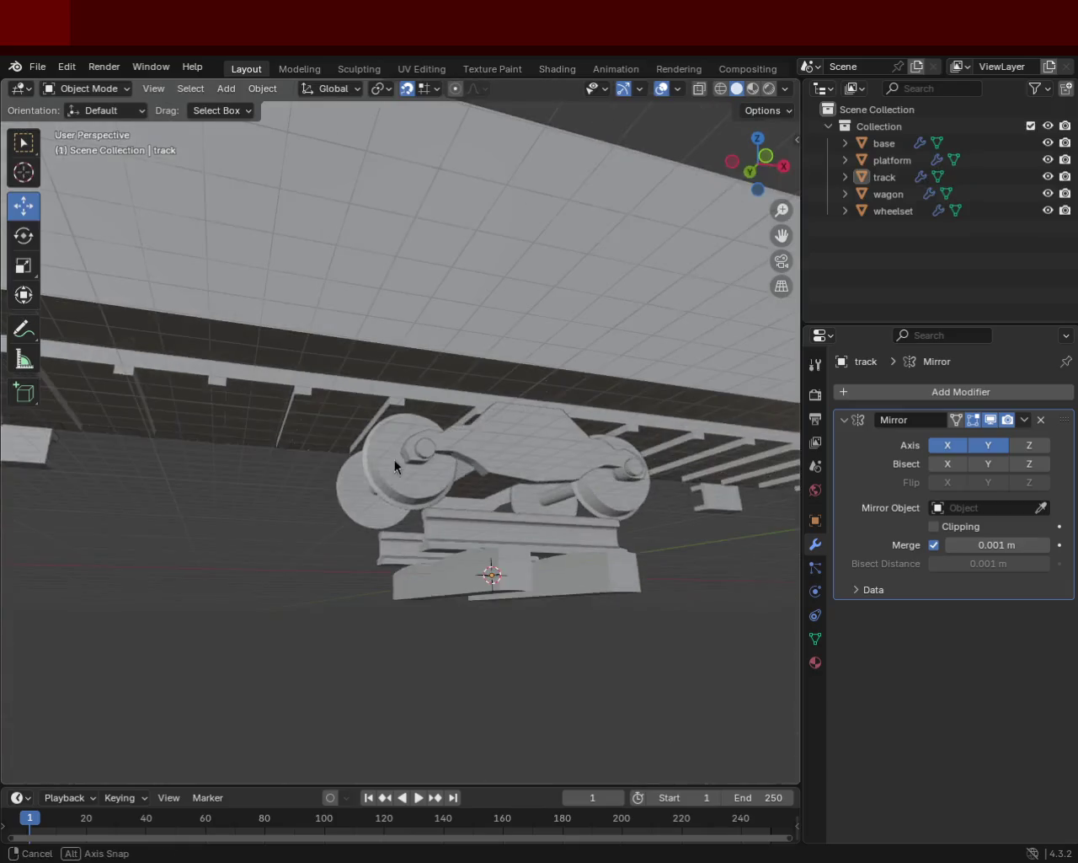
{"action": "mouse_move", "coordinate": [318, 478]}
{"action": "middle_mouse_down"}
{"action": "mouse_move", "coordinate": [301, 477]}
{"action": "mouse_move", "coordinate": [375, 509]}
{"action": "mouse_move", "coordinate": [354, 524]}
{"action": "mouse_move", "coordinate": [244, 489]}
{"action": "mouse_move", "coordinate": [376, 503]}
{"action": "mouse_move", "coordinate": [447, 497]}
{"action": "middle_mouse_up"}
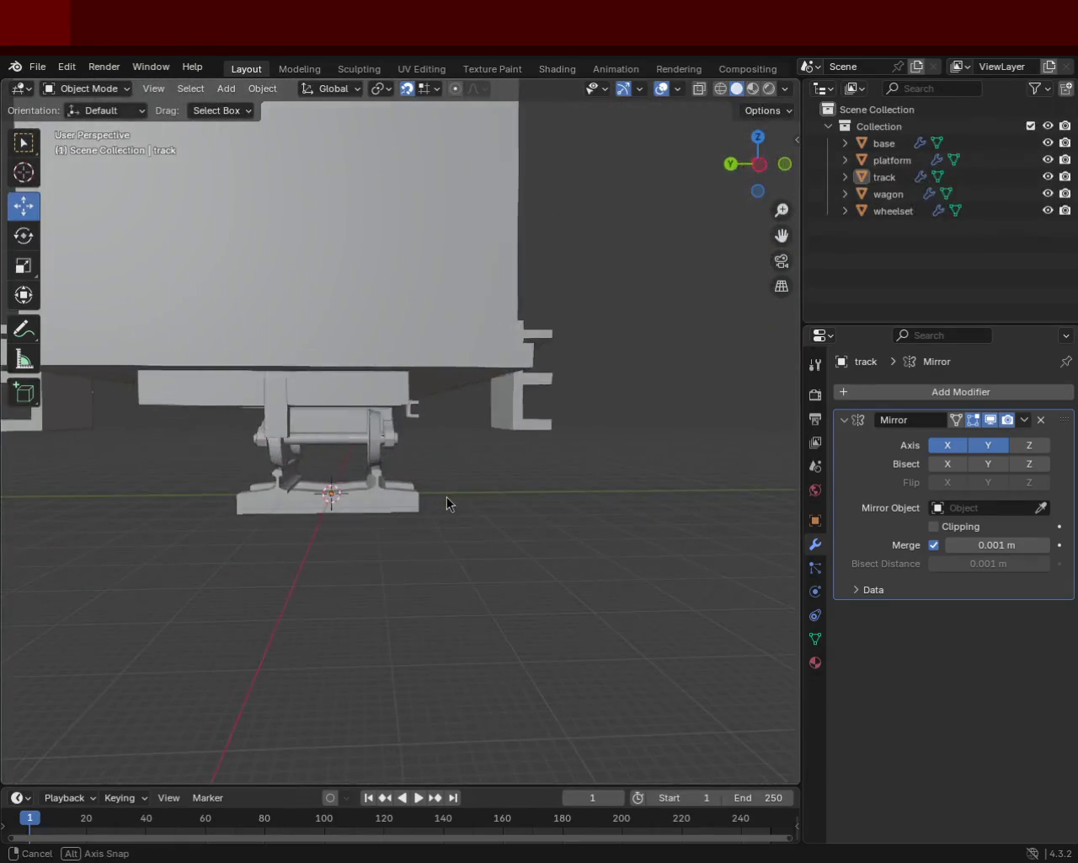
{"action": "key", "text": "ctrl+s"}
{"action": "middle_click_drag", "start_coordinate": [375, 504], "coordinate": [369, 506]}
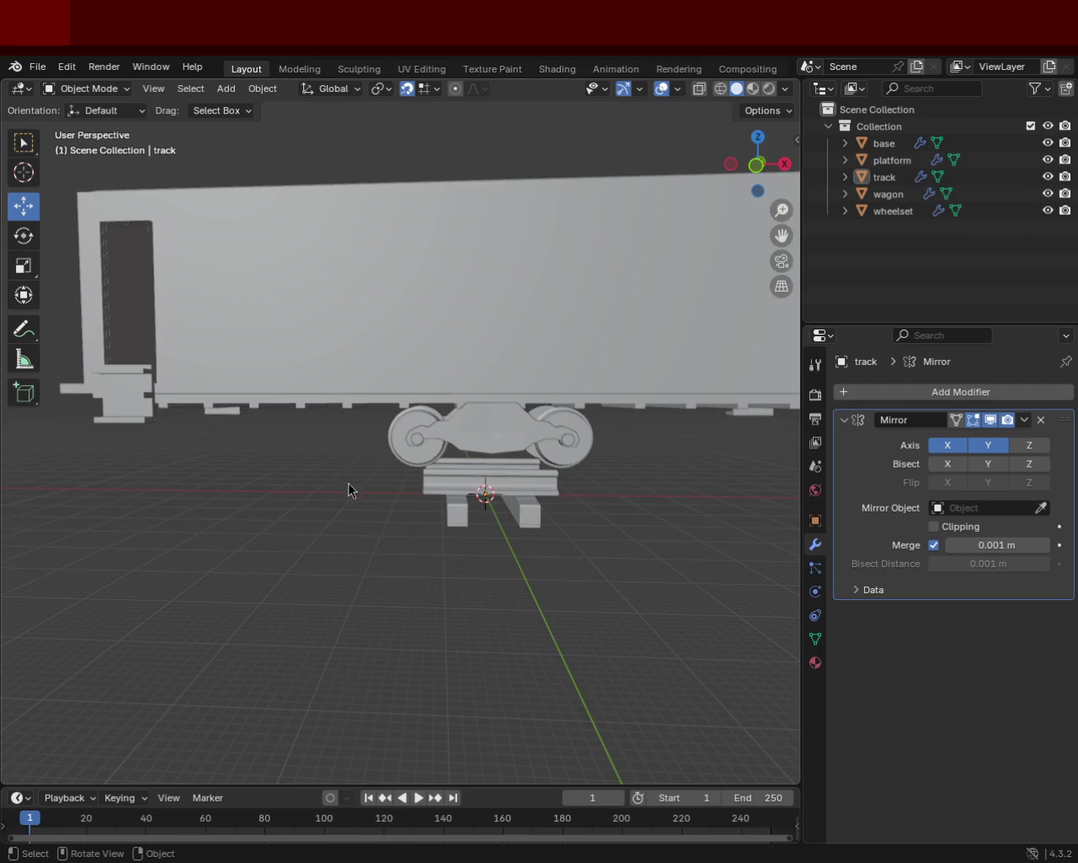
{"action": "mouse_move", "coordinate": [431, 534]}
{"action": "middle_mouse_down"}
{"action": "mouse_move", "coordinate": [524, 534]}
{"action": "mouse_move", "coordinate": [531, 562]}
{"action": "middle_mouse_up"}
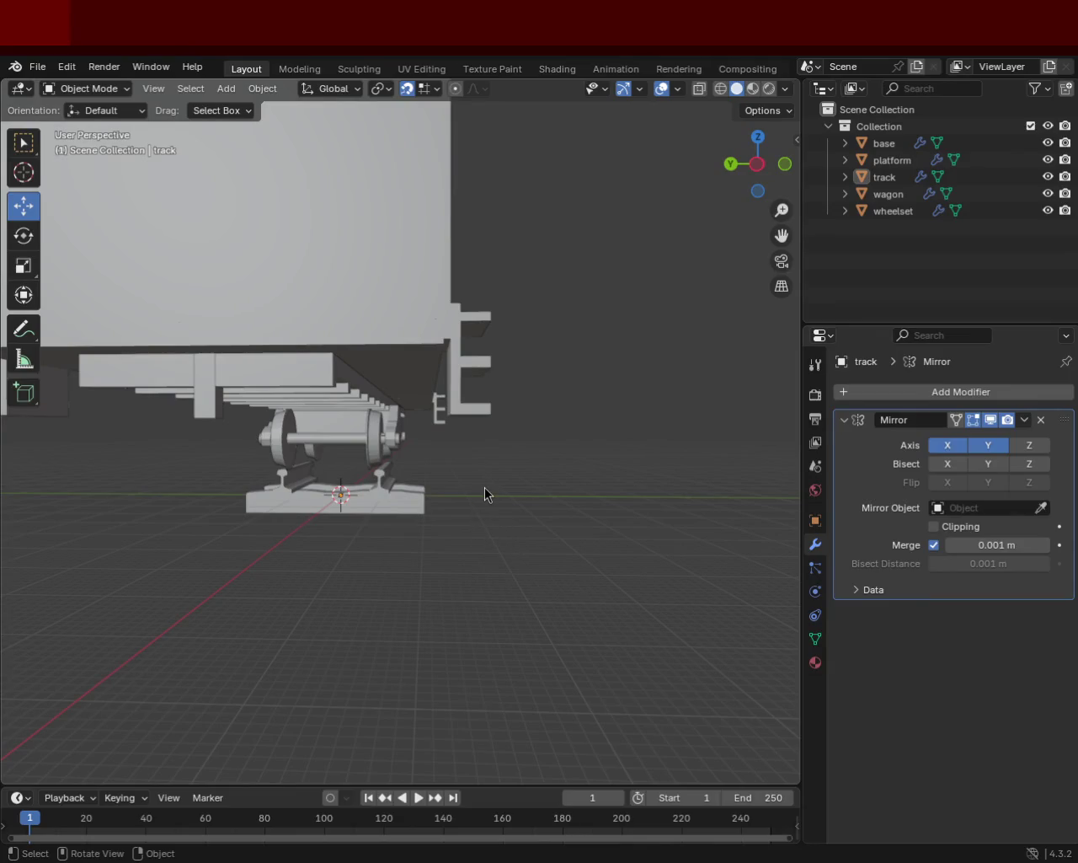
{"action": "middle_click_drag", "start_coordinate": [506, 484], "coordinate": [323, 511]}
{"action": "mouse_move", "coordinate": [312, 418]}
{"action": "middle_mouse_down"}
{"action": "mouse_move", "coordinate": [417, 495]}
{"action": "mouse_move", "coordinate": [515, 521]}
{"action": "mouse_move", "coordinate": [376, 464]}
{"action": "mouse_move", "coordinate": [307, 461]}
{"action": "mouse_move", "coordinate": [425, 500]}
{"action": "middle_mouse_up"}
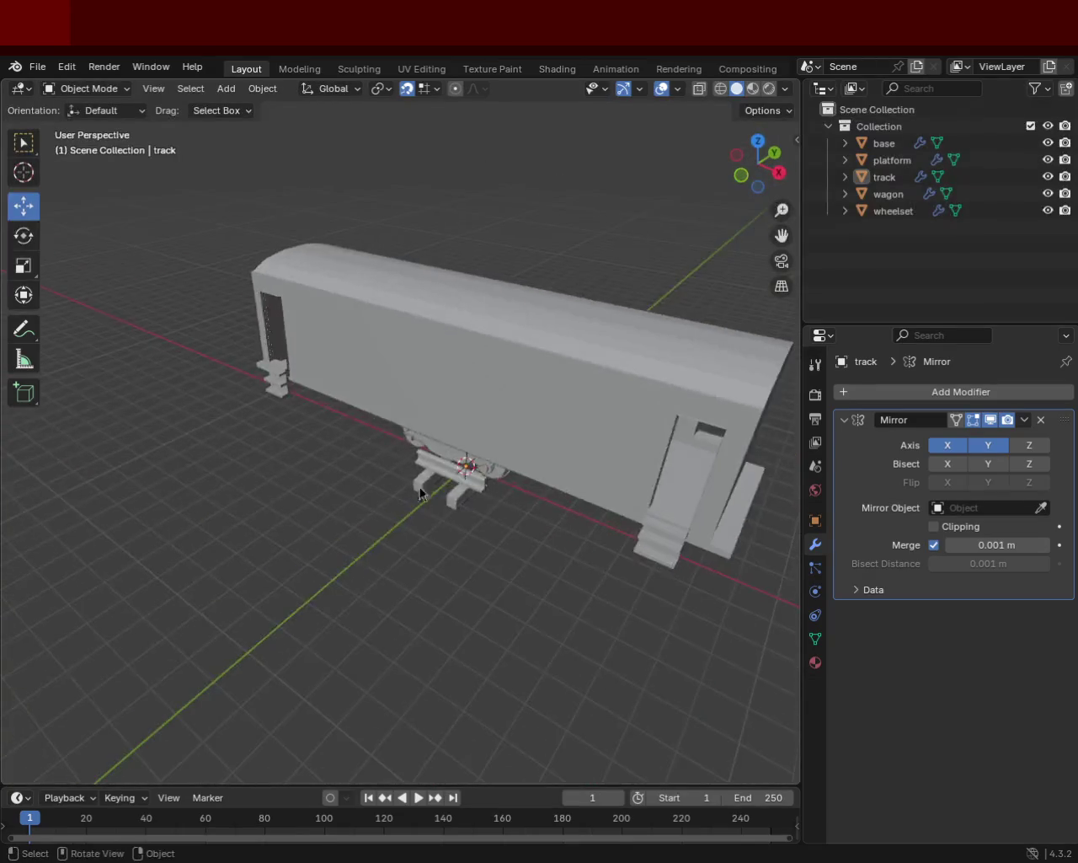
{"action": "scroll", "coordinate": [73, 289], "scroll_direction": "down", "scroll_amount": 3}
{"action": "middle_click_drag", "start_coordinate": [253, 354], "coordinate": [506, 452]}
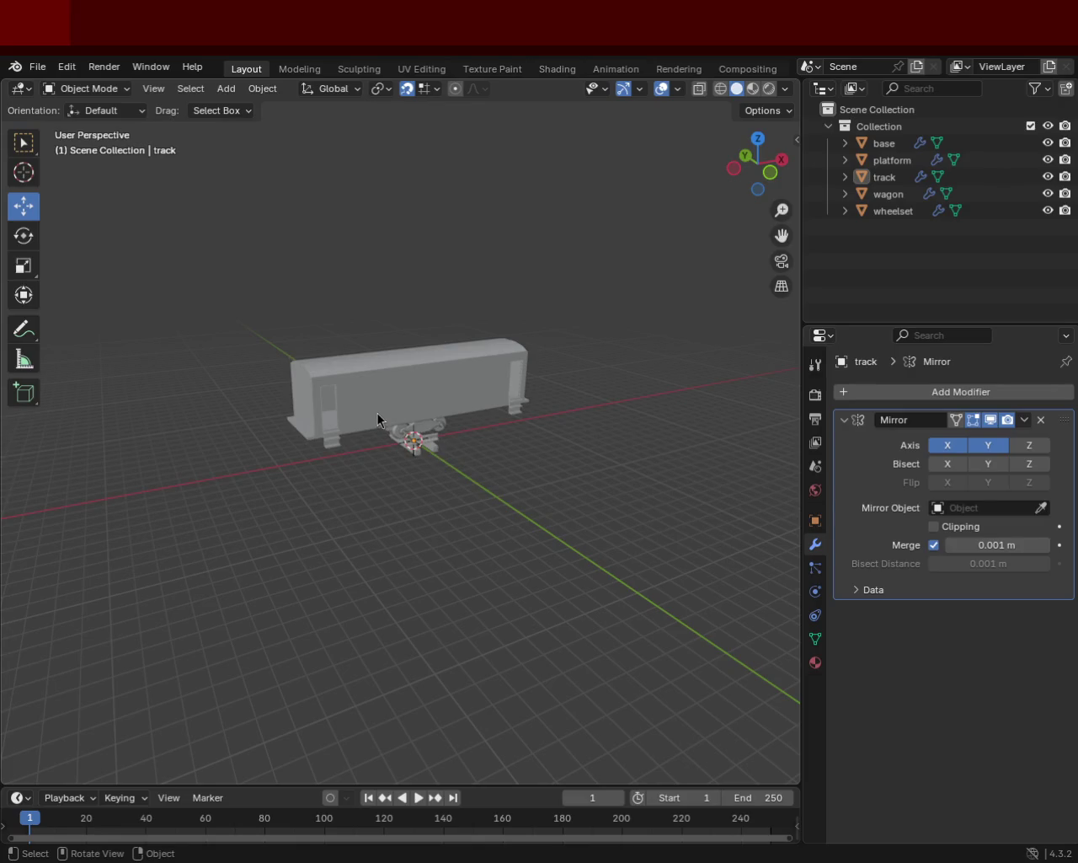
{"action": "mouse_move", "coordinate": [601, 482]}
{"action": "middle_mouse_down"}
{"action": "mouse_move", "coordinate": [217, 592]}
{"action": "mouse_move", "coordinate": [415, 509]}
{"action": "middle_mouse_up"}
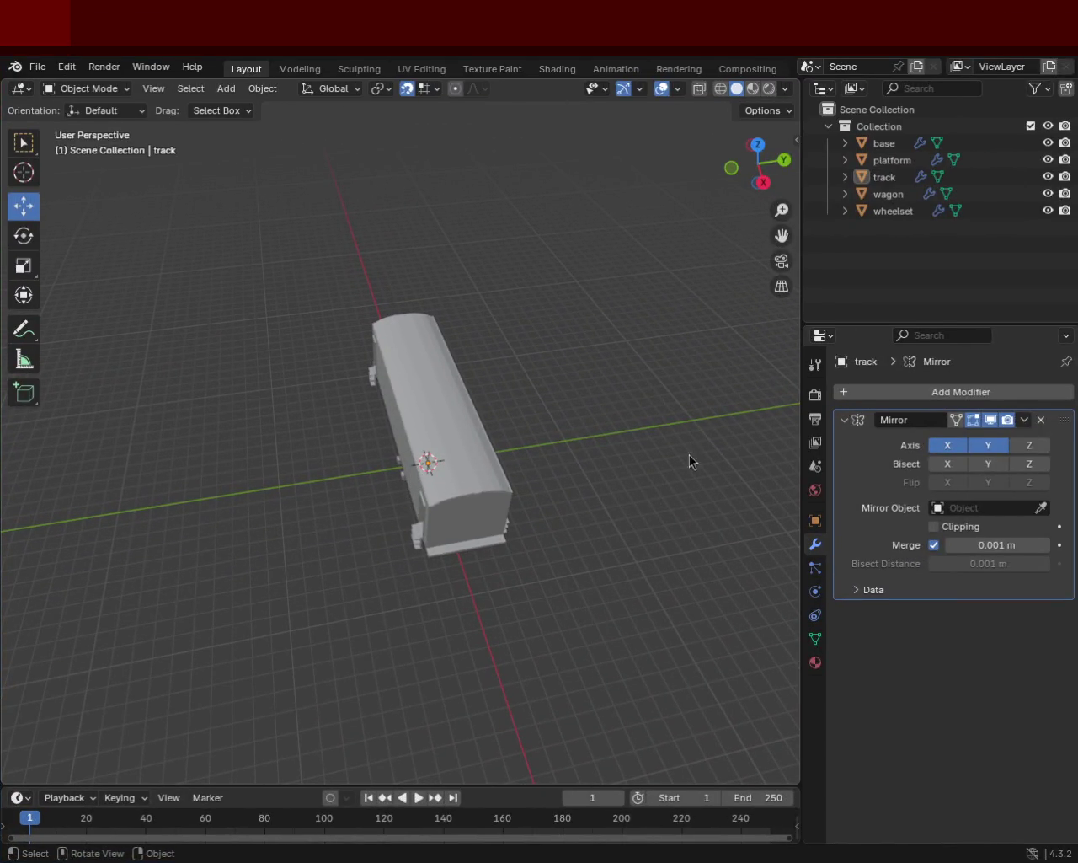
{"action": "mouse_move", "coordinate": [689, 454]}
{"action": "middle_mouse_down"}
{"action": "mouse_move", "coordinate": [506, 542]}
{"action": "mouse_move", "coordinate": [515, 469]}
{"action": "mouse_move", "coordinate": [479, 513]}
{"action": "mouse_move", "coordinate": [503, 364]}
{"action": "mouse_move", "coordinate": [357, 433]}
{"action": "middle_mouse_up"}
{"action": "scroll", "coordinate": [480, 513], "scroll_direction": "up", "scroll_amount": 5}
{"action": "scroll", "coordinate": [416, 529], "scroll_direction": "down", "scroll_amount": 4}
{"action": "middle_click_drag", "start_coordinate": [416, 529], "coordinate": [495, 489]}
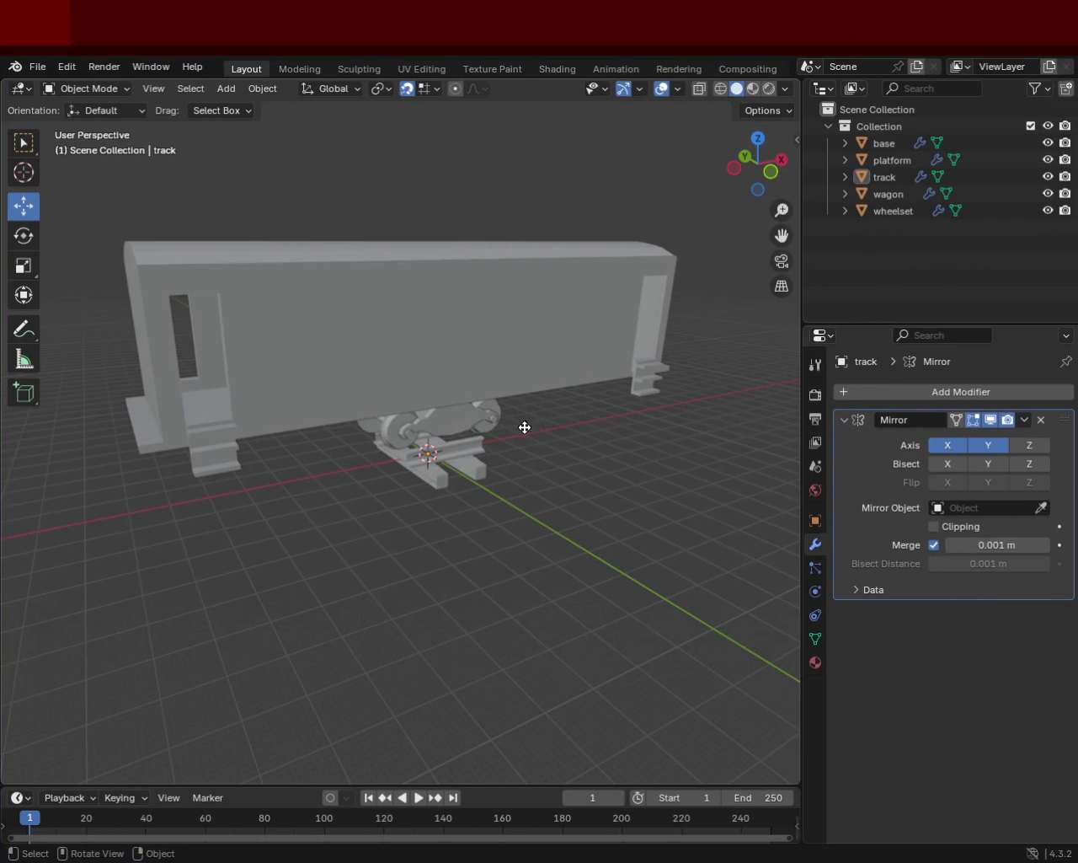
{"action": "mouse_move", "coordinate": [354, 539]}
{"action": "middle_mouse_down"}
{"action": "mouse_move", "coordinate": [276, 565]}
{"action": "mouse_move", "coordinate": [267, 417]}
{"action": "mouse_move", "coordinate": [223, 547]}
{"action": "mouse_move", "coordinate": [279, 463]}
{"action": "mouse_move", "coordinate": [453, 494]}
{"action": "mouse_move", "coordinate": [592, 472]}
{"action": "mouse_move", "coordinate": [471, 472]}
{"action": "mouse_move", "coordinate": [252, 432]}
{"action": "mouse_move", "coordinate": [230, 403]}
{"action": "mouse_move", "coordinate": [208, 415]}
{"action": "mouse_move", "coordinate": [344, 440]}
{"action": "mouse_move", "coordinate": [382, 491]}
{"action": "middle_mouse_up"}
{"action": "scroll", "coordinate": [382, 492], "scroll_direction": "up", "scroll_amount": 5}
{"action": "mouse_move", "coordinate": [543, 410]}
{"action": "middle_mouse_down"}
{"action": "mouse_move", "coordinate": [365, 439]}
{"action": "mouse_move", "coordinate": [526, 407]}
{"action": "mouse_move", "coordinate": [506, 421]}
{"action": "mouse_move", "coordinate": [677, 453]}
{"action": "middle_mouse_up"}
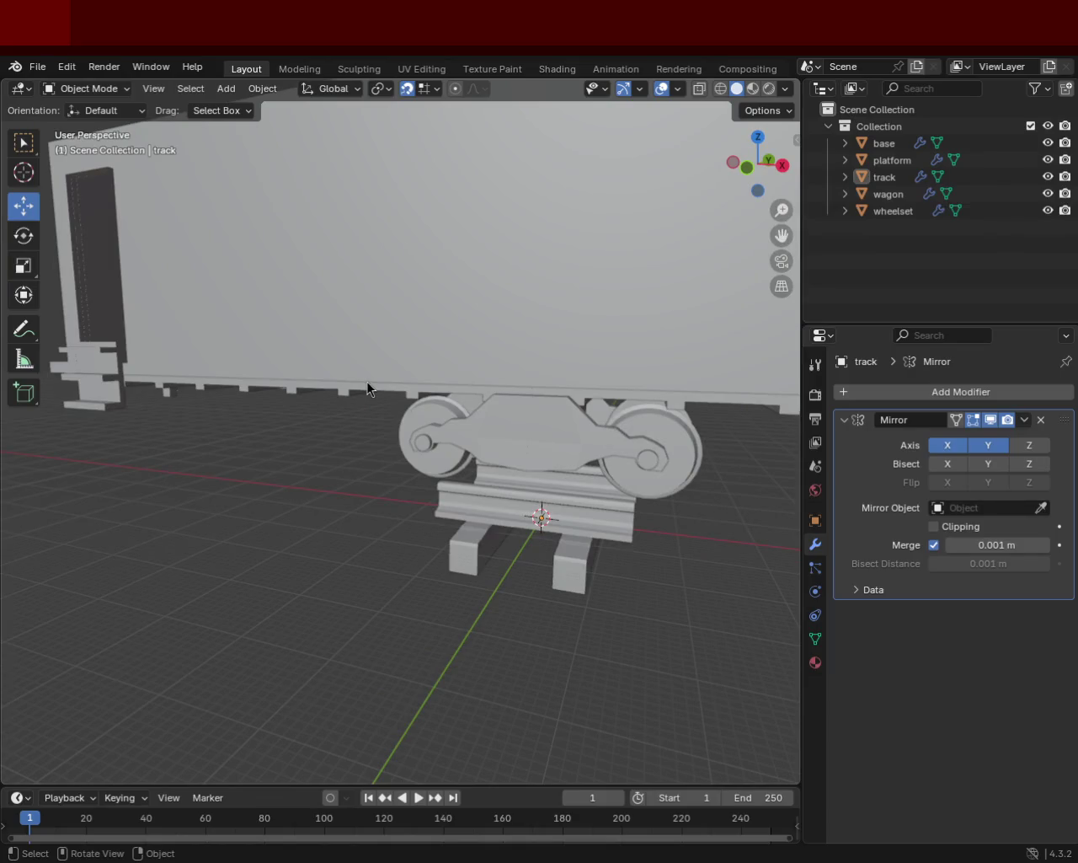
{"action": "mouse_move", "coordinate": [658, 380]}
{"action": "middle_mouse_down"}
{"action": "mouse_move", "coordinate": [356, 488]}
{"action": "mouse_move", "coordinate": [486, 453]}
{"action": "mouse_move", "coordinate": [575, 475]}
{"action": "mouse_move", "coordinate": [616, 467]}
{"action": "mouse_move", "coordinate": [508, 491]}
{"action": "mouse_move", "coordinate": [355, 497]}
{"action": "mouse_move", "coordinate": [422, 501]}
{"action": "mouse_move", "coordinate": [274, 478]}
{"action": "mouse_move", "coordinate": [417, 423]}
{"action": "mouse_move", "coordinate": [344, 476]}
{"action": "mouse_move", "coordinate": [409, 562]}
{"action": "mouse_move", "coordinate": [524, 417]}
{"action": "mouse_move", "coordinate": [524, 445]}
{"action": "mouse_move", "coordinate": [522, 434]}
{"action": "middle_mouse_up"}
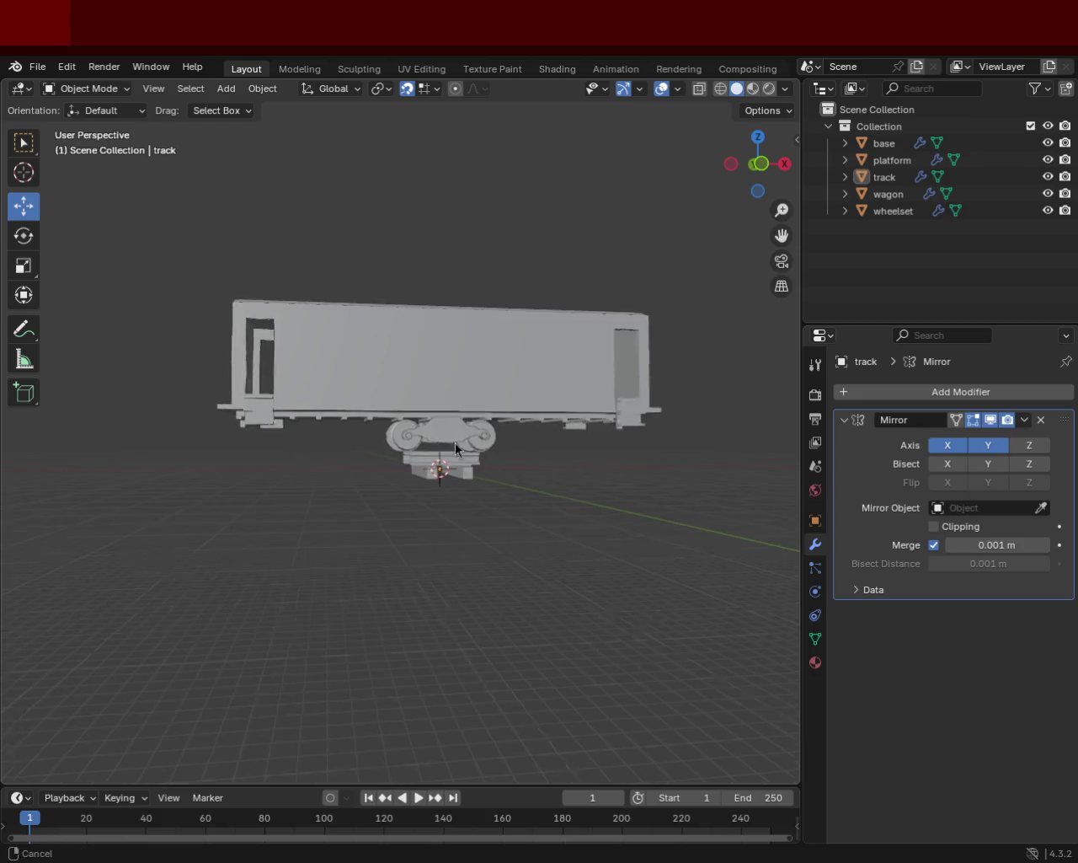
{"action": "scroll", "coordinate": [453, 449], "scroll_direction": "up", "scroll_amount": 3}
{"action": "scroll", "coordinate": [503, 432], "scroll_direction": "up", "scroll_amount": 3}
{"action": "scroll", "coordinate": [548, 428], "scroll_direction": "down", "scroll_amount": 2}
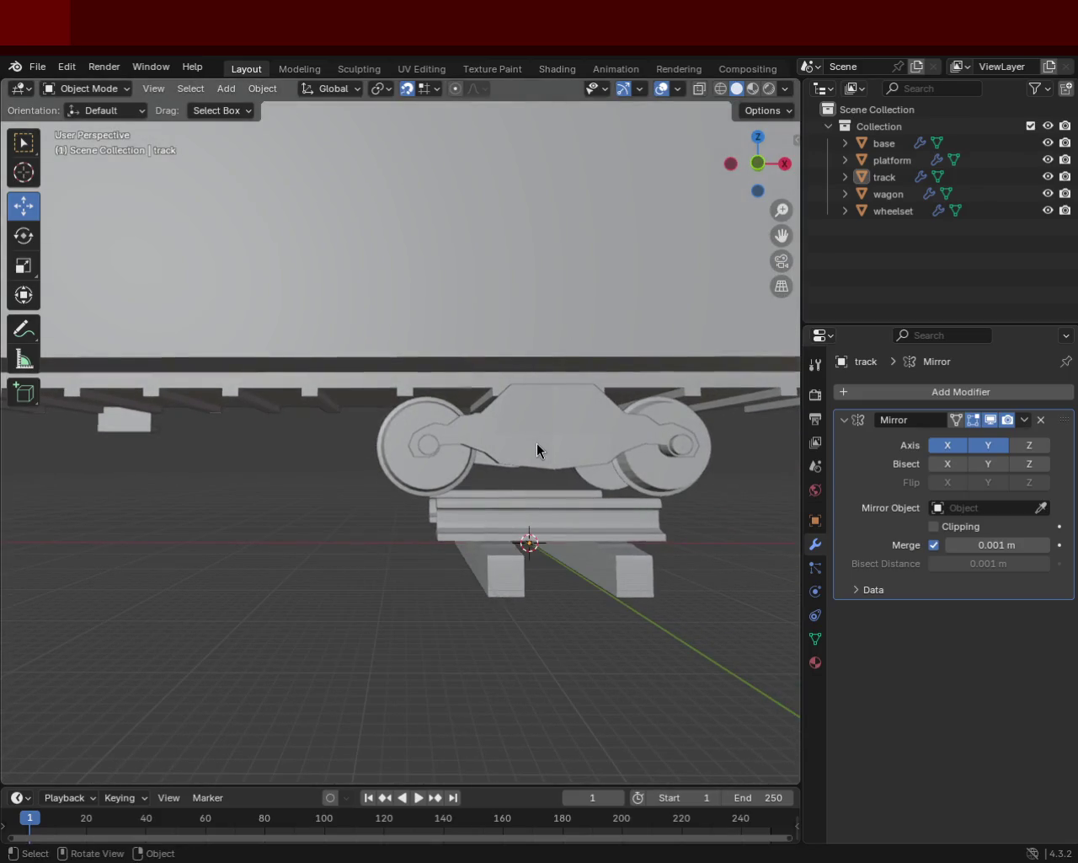
{"action": "scroll", "coordinate": [544, 455], "scroll_direction": "up", "scroll_amount": 2}
{"action": "scroll", "coordinate": [553, 467], "scroll_direction": "down", "scroll_amount": 4}
{"action": "mouse_move", "coordinate": [536, 502]}
{"action": "middle_mouse_down"}
{"action": "mouse_move", "coordinate": [429, 395]}
{"action": "mouse_move", "coordinate": [461, 380]}
{"action": "middle_mouse_up"}
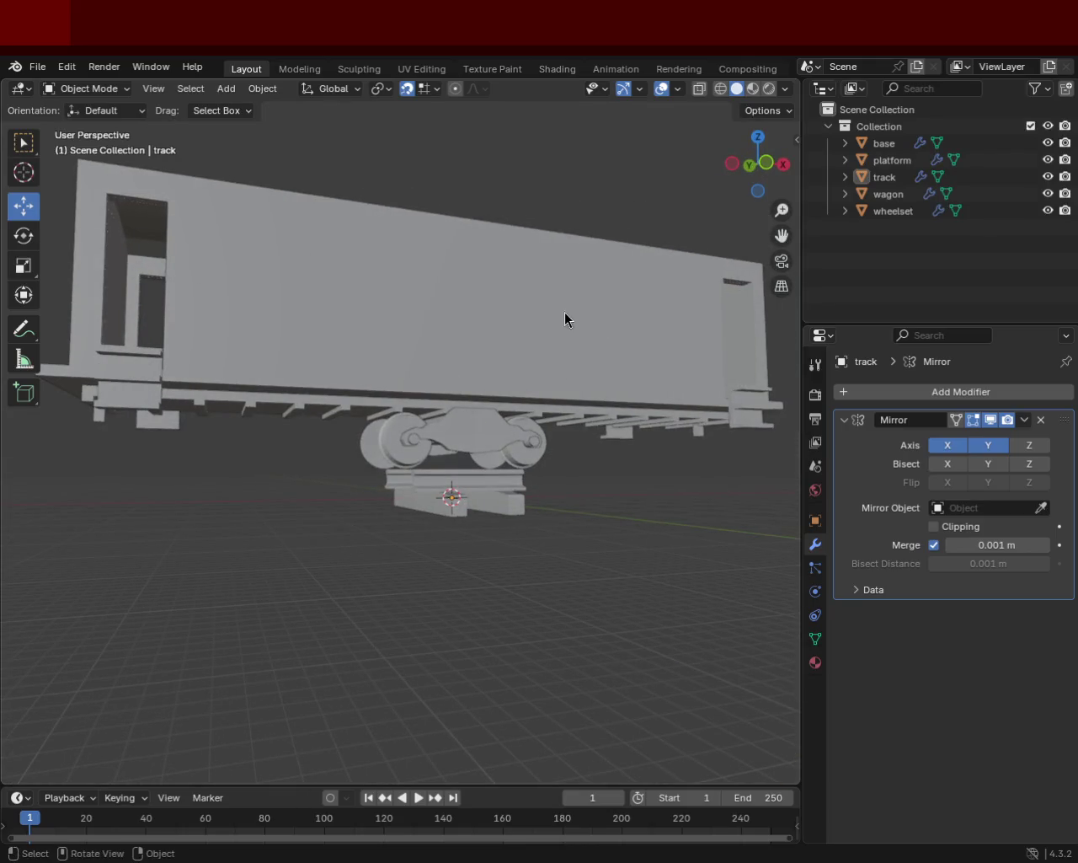
{"action": "mouse_move", "coordinate": [380, 341]}
{"action": "middle_mouse_down"}
{"action": "mouse_move", "coordinate": [458, 345]}
{"action": "mouse_move", "coordinate": [316, 365]}
{"action": "mouse_move", "coordinate": [314, 379]}
{"action": "mouse_move", "coordinate": [343, 382]}
{"action": "middle_mouse_up"}
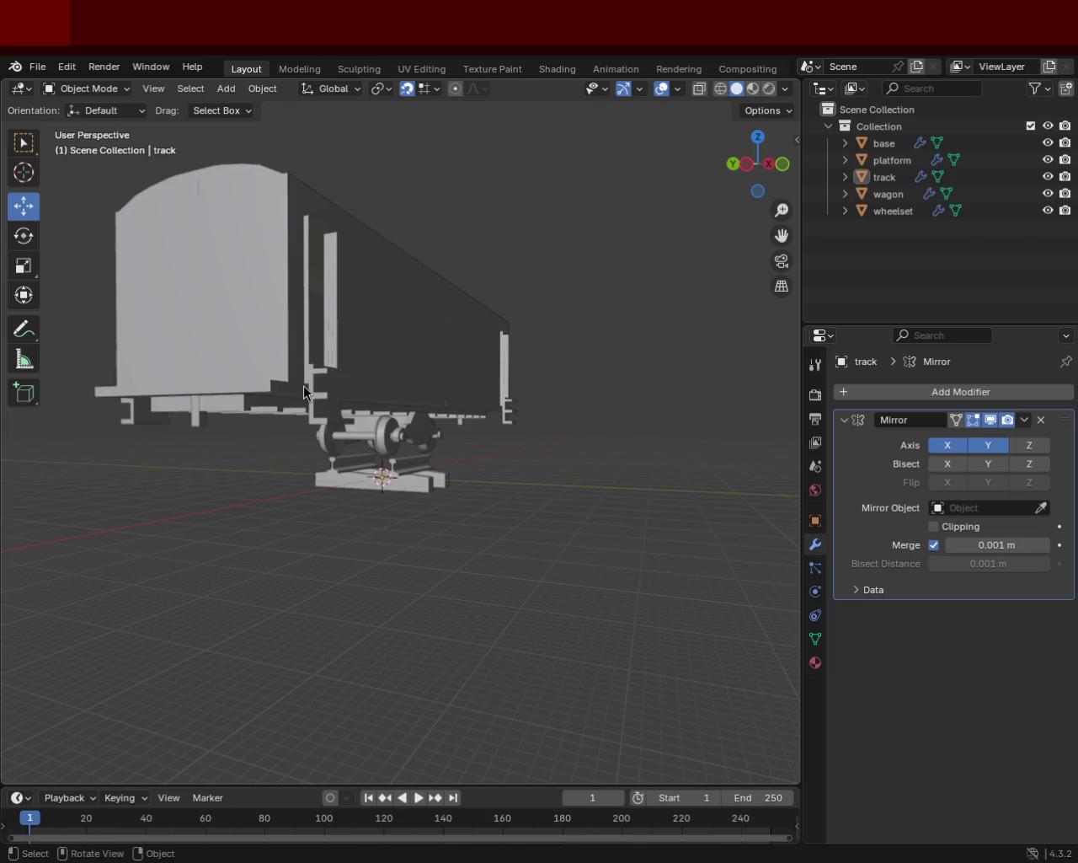
{"action": "mouse_move", "coordinate": [631, 386]}
{"action": "middle_mouse_down"}
{"action": "mouse_move", "coordinate": [319, 452]}
{"action": "mouse_move", "coordinate": [253, 423]}
{"action": "mouse_move", "coordinate": [499, 429]}
{"action": "mouse_move", "coordinate": [483, 361]}
{"action": "mouse_move", "coordinate": [433, 380]}
{"action": "mouse_move", "coordinate": [409, 351]}
{"action": "mouse_move", "coordinate": [435, 373]}
{"action": "mouse_move", "coordinate": [332, 378]}
{"action": "mouse_move", "coordinate": [96, 301]}
{"action": "middle_mouse_up"}
{"action": "key", "text": "Tab"}
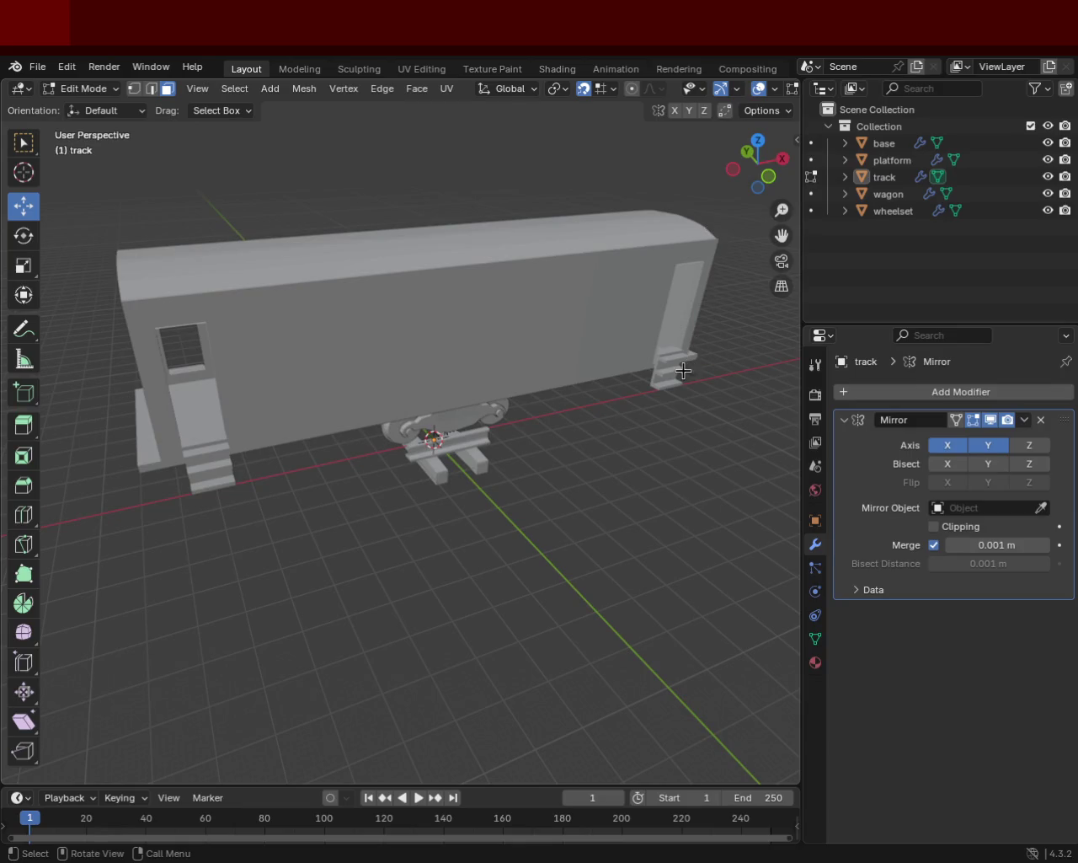
Step: Orbit the wagon from beneath, end-on and three-quarter angles, then add the wagon to the selection
{"action": "mouse_move", "coordinate": [165, 377]}
{"action": "middle_mouse_down"}
{"action": "mouse_move", "coordinate": [356, 362]}
{"action": "mouse_move", "coordinate": [357, 374]}
{"action": "mouse_move", "coordinate": [292, 366]}
{"action": "mouse_move", "coordinate": [291, 406]}
{"action": "mouse_move", "coordinate": [409, 402]}
{"action": "middle_mouse_up"}
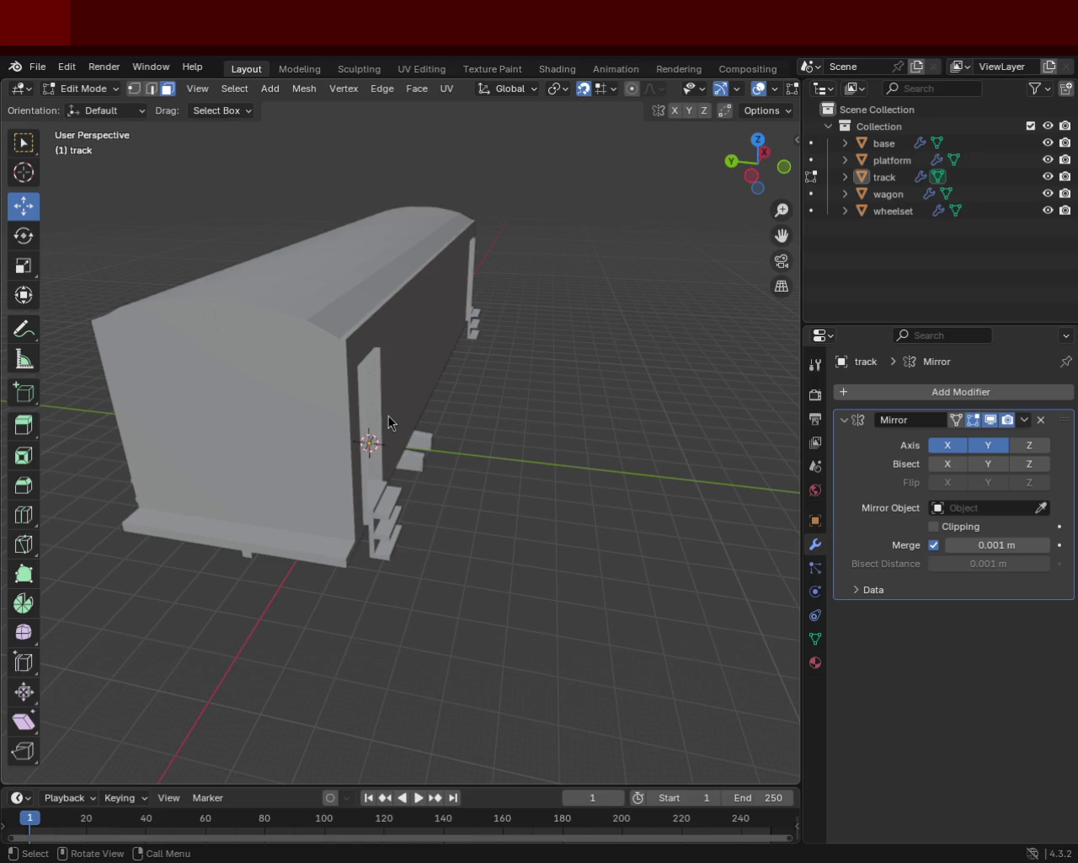
{"action": "mouse_move", "coordinate": [649, 417]}
{"action": "middle_mouse_down"}
{"action": "mouse_move", "coordinate": [396, 542]}
{"action": "mouse_move", "coordinate": [483, 356]}
{"action": "mouse_move", "coordinate": [399, 423]}
{"action": "mouse_move", "coordinate": [510, 418]}
{"action": "middle_mouse_up"}
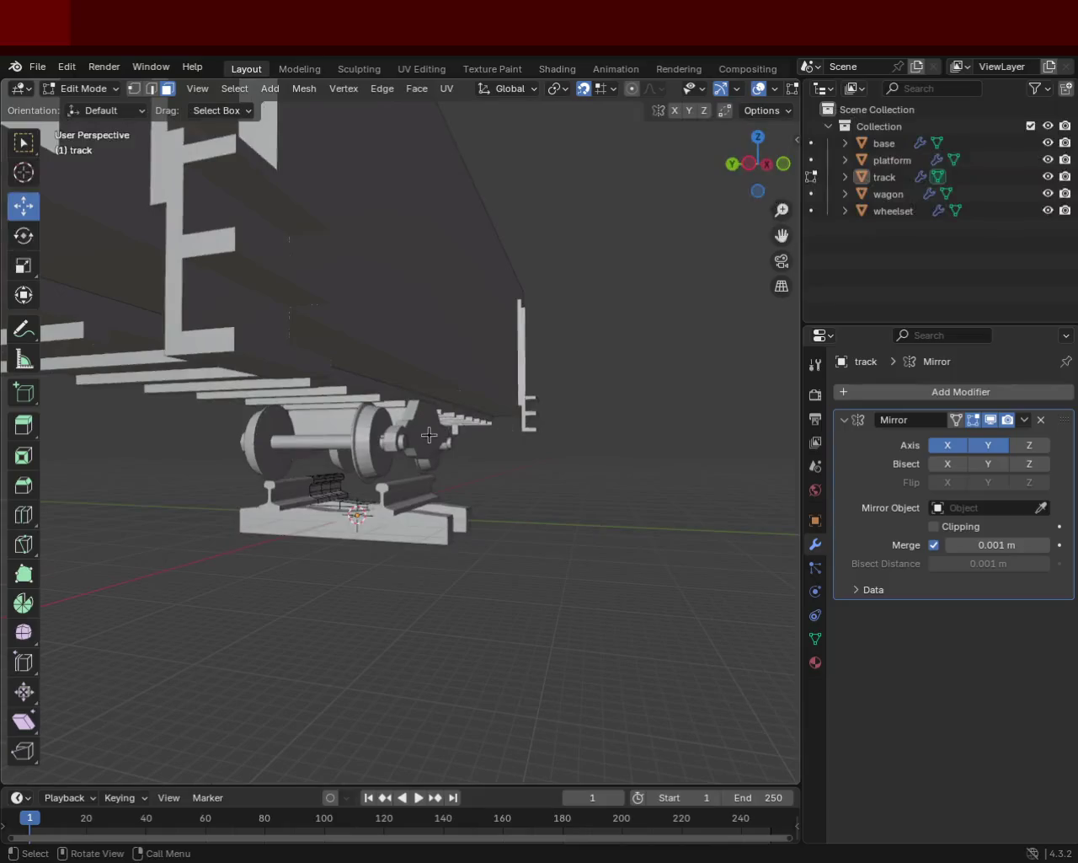
{"action": "mouse_move", "coordinate": [428, 341]}
{"action": "middle_mouse_down"}
{"action": "mouse_move", "coordinate": [413, 378]}
{"action": "mouse_move", "coordinate": [454, 420]}
{"action": "middle_mouse_up"}
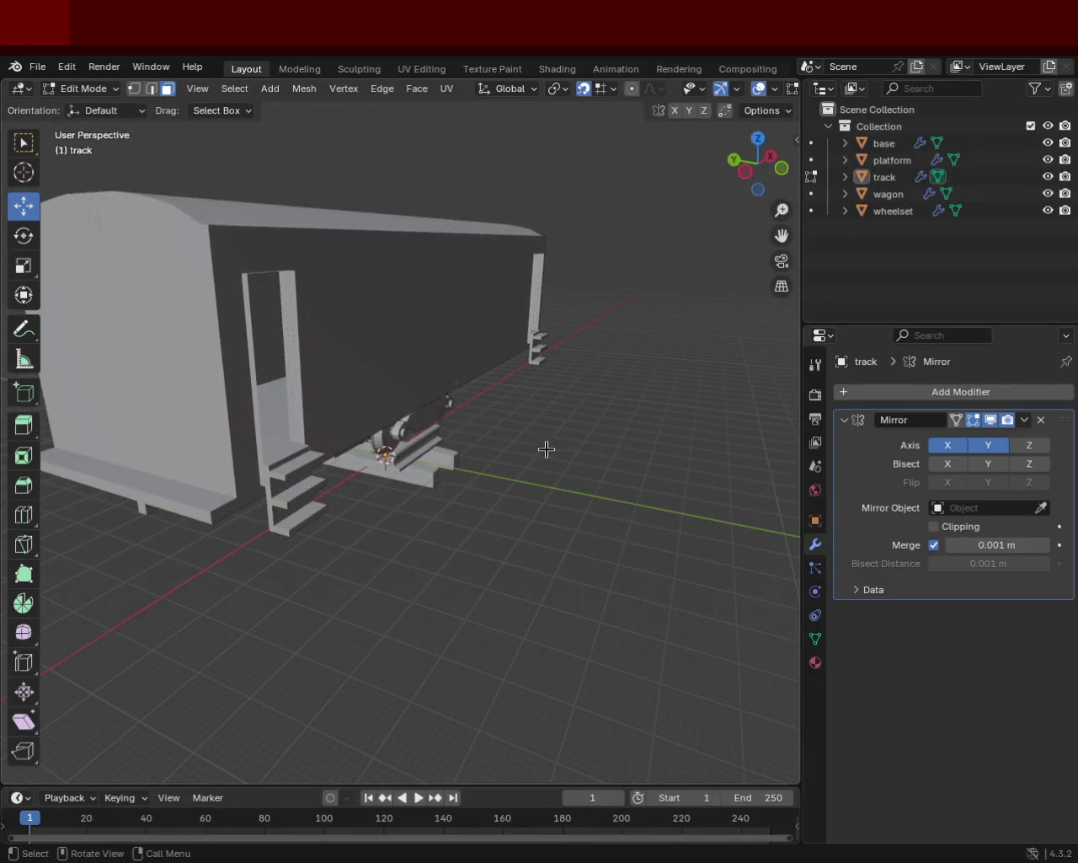
{"action": "middle_click_drag", "start_coordinate": [545, 446], "coordinate": [561, 455]}
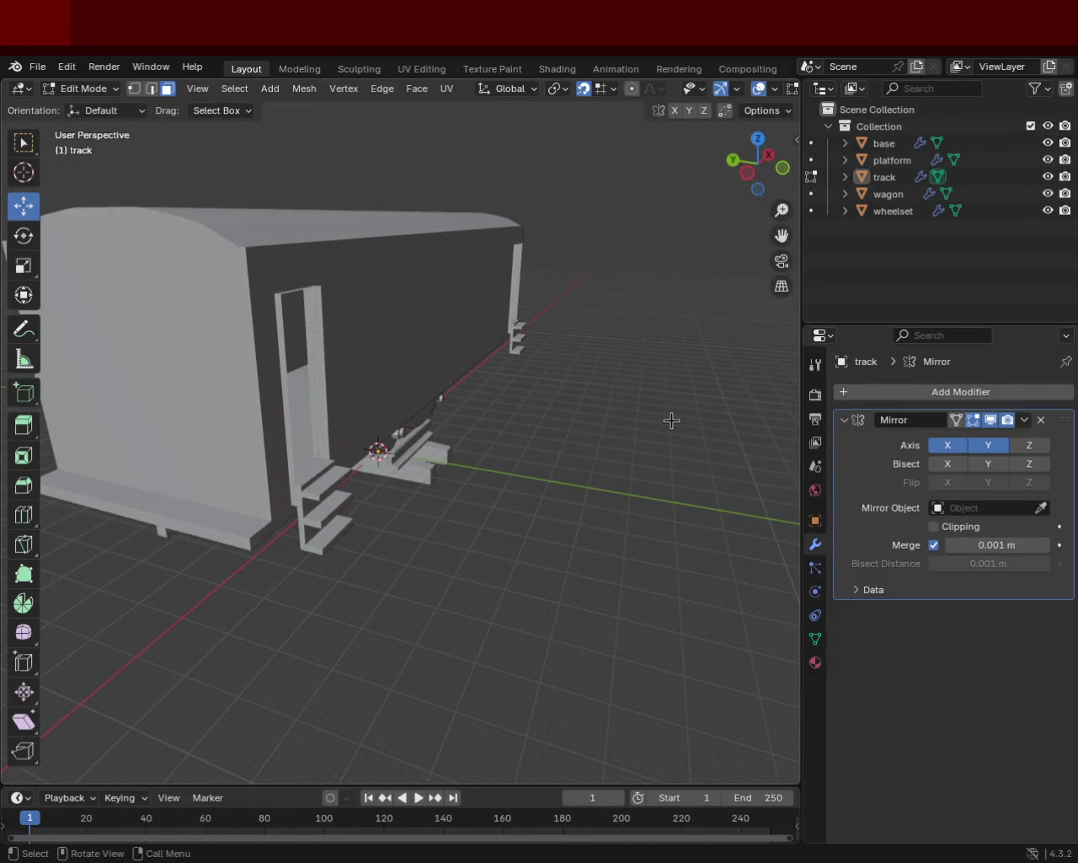
{"action": "middle_click_drag", "start_coordinate": [674, 417], "coordinate": [188, 369]}
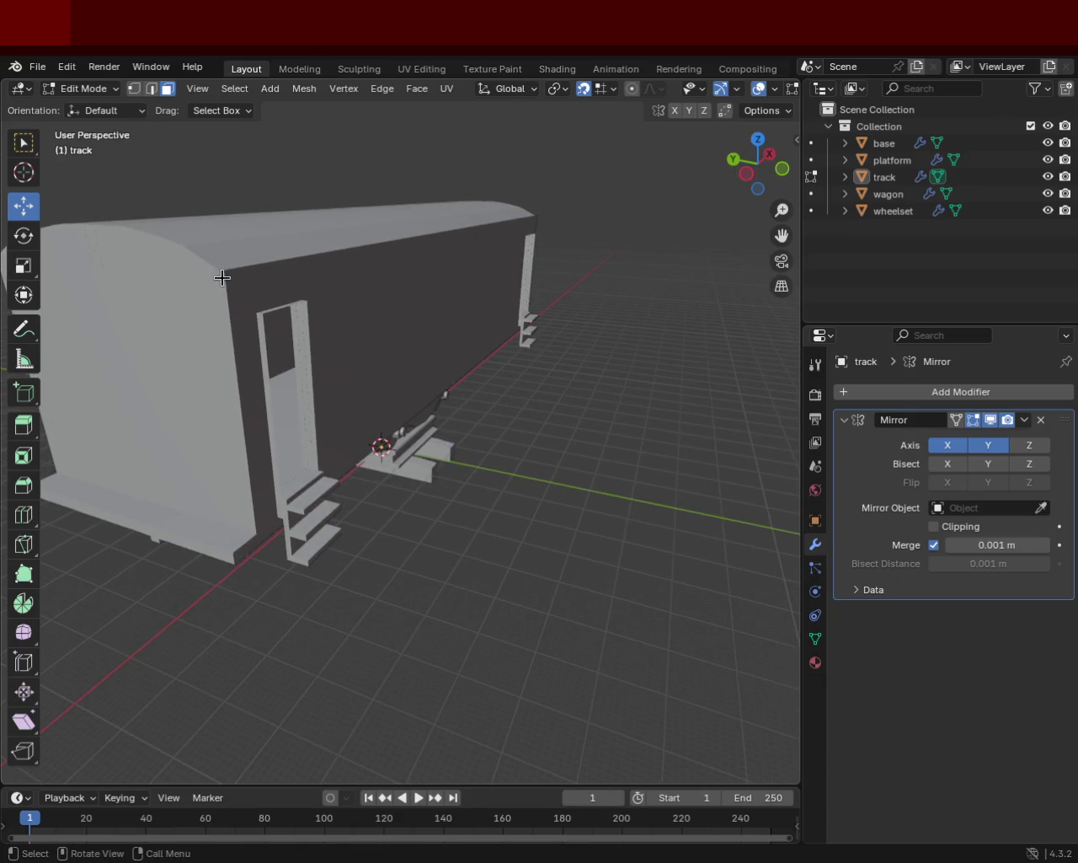
{"action": "mouse_move", "coordinate": [89, 266]}
{"action": "middle_mouse_down"}
{"action": "mouse_move", "coordinate": [182, 262]}
{"action": "mouse_move", "coordinate": [328, 136]}
{"action": "middle_mouse_up"}
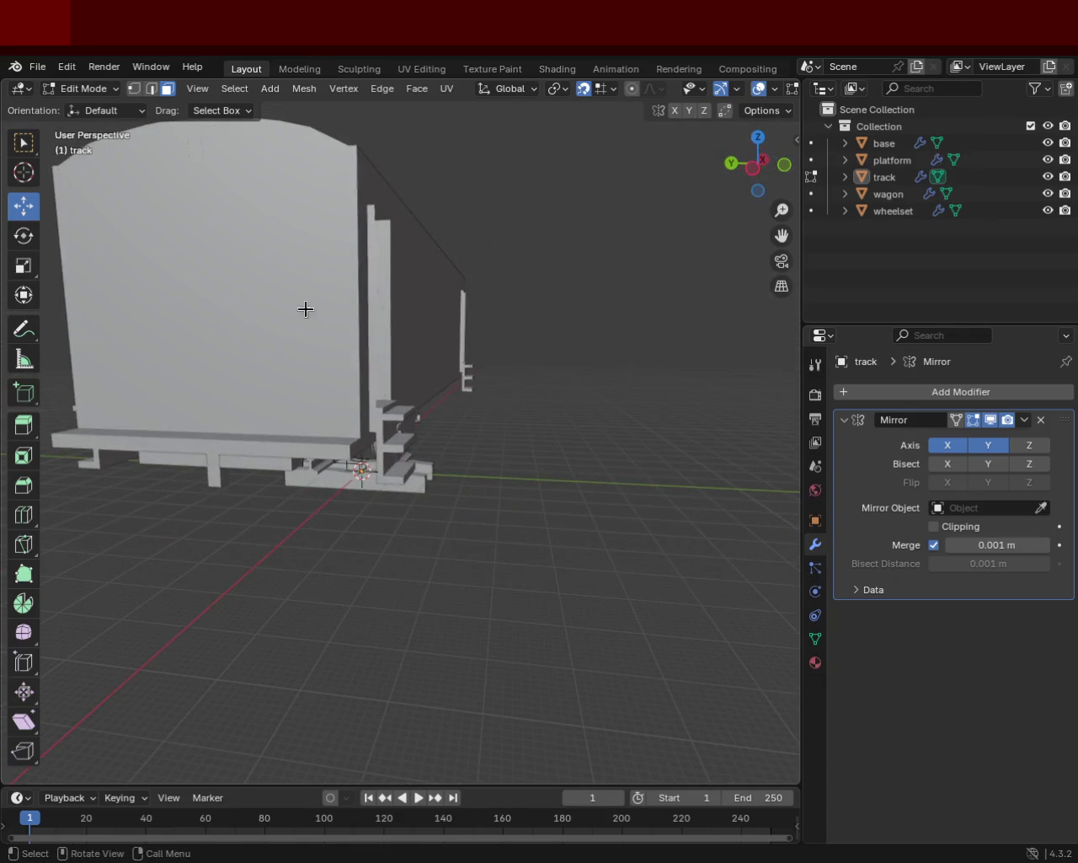
{"action": "middle_click_drag", "start_coordinate": [357, 376], "coordinate": [539, 270]}
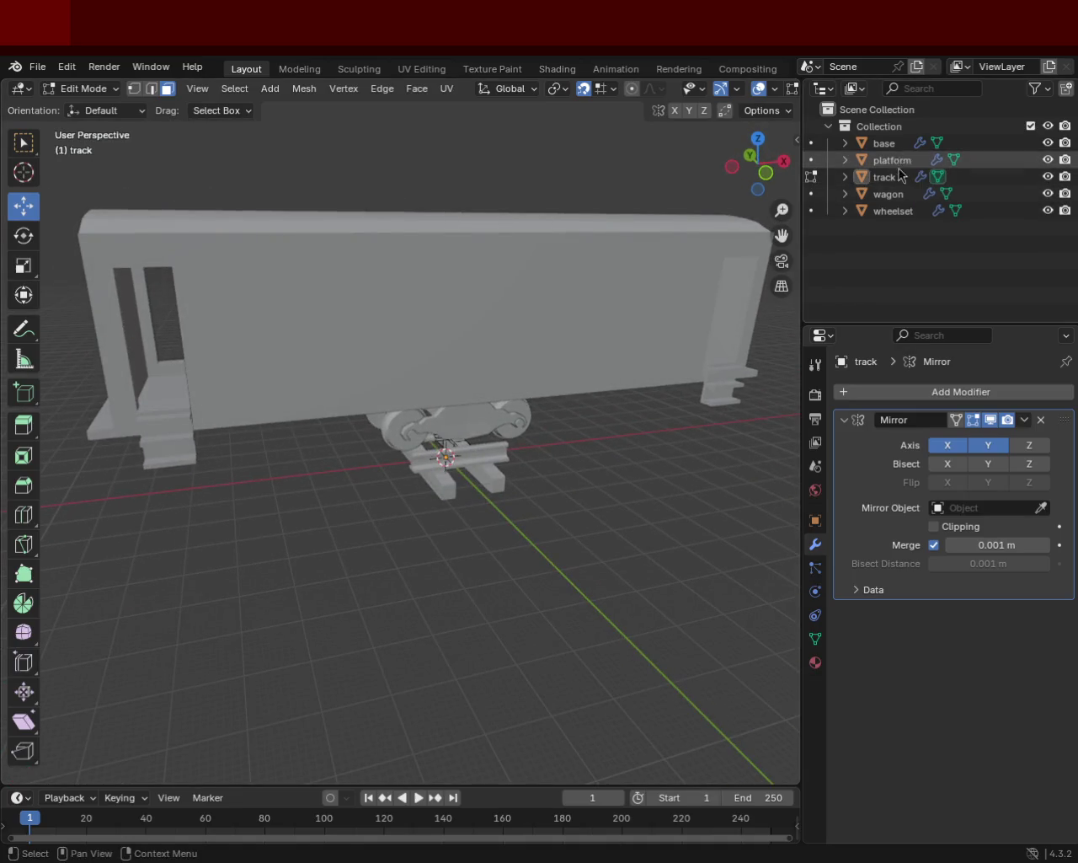
{"action": "left_click", "coordinate": [888, 193]}
Step: Re-enter Edit Mode with both the wagon and track meshes, then zoom and orbit around them
{"action": "key", "text": "Tab"}
{"action": "middle_click_drag", "start_coordinate": [424, 416], "coordinate": [505, 393]}
{"action": "key", "text": "Tab"}
{"action": "key", "text": "Tab"}
{"action": "mouse_move", "coordinate": [428, 372]}
{"action": "middle_mouse_down"}
{"action": "mouse_move", "coordinate": [412, 445]}
{"action": "mouse_move", "coordinate": [479, 430]}
{"action": "mouse_move", "coordinate": [530, 402]}
{"action": "mouse_move", "coordinate": [544, 426]}
{"action": "mouse_move", "coordinate": [408, 404]}
{"action": "middle_mouse_up"}
{"action": "key", "text": "Tab"}
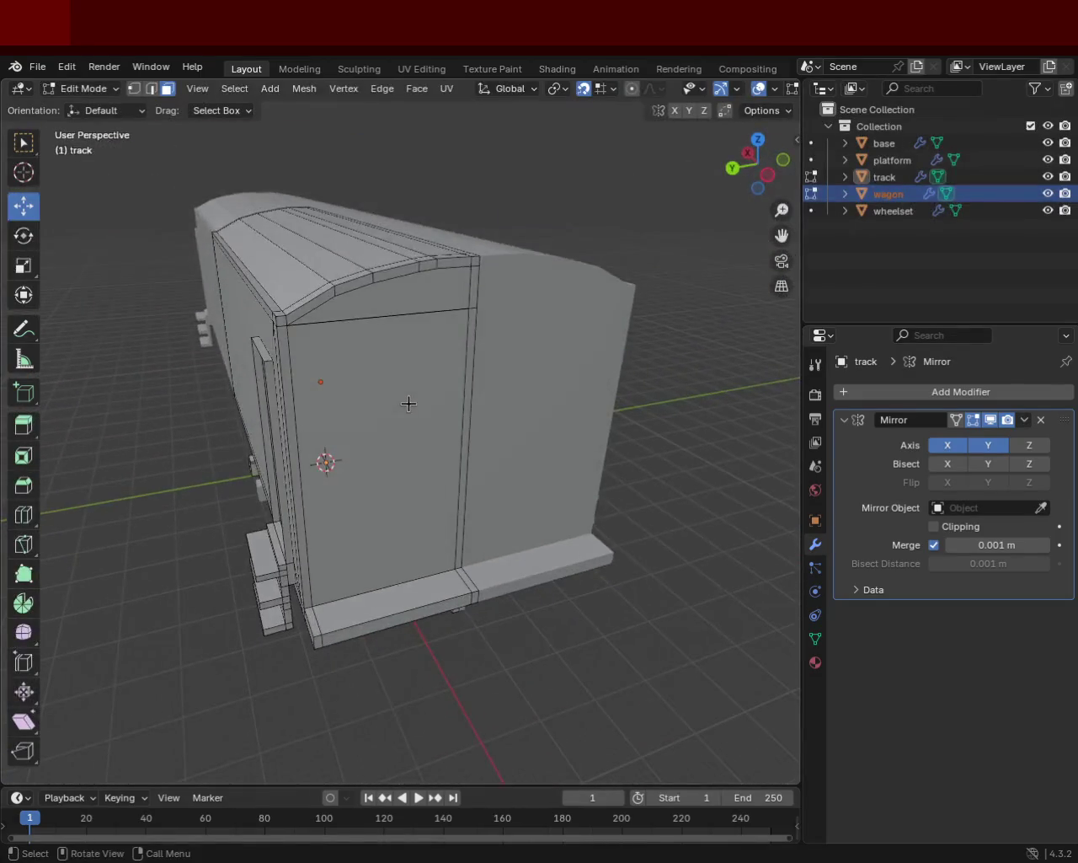
{"action": "scroll", "coordinate": [396, 402], "scroll_direction": "up", "scroll_amount": 2}
{"action": "scroll", "coordinate": [385, 401], "scroll_direction": "up", "scroll_amount": 1}
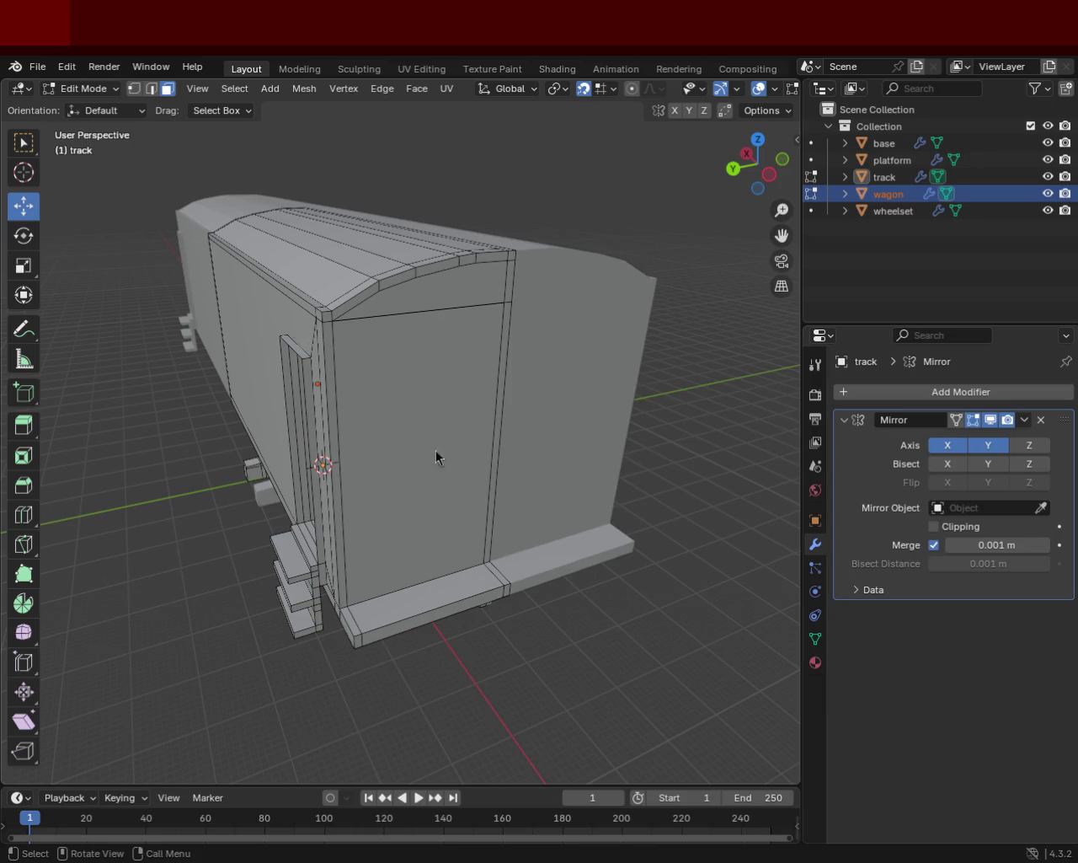
{"action": "mouse_move", "coordinate": [657, 386]}
{"action": "middle_mouse_down"}
{"action": "mouse_move", "coordinate": [496, 419]}
{"action": "mouse_move", "coordinate": [514, 450]}
{"action": "middle_mouse_up"}
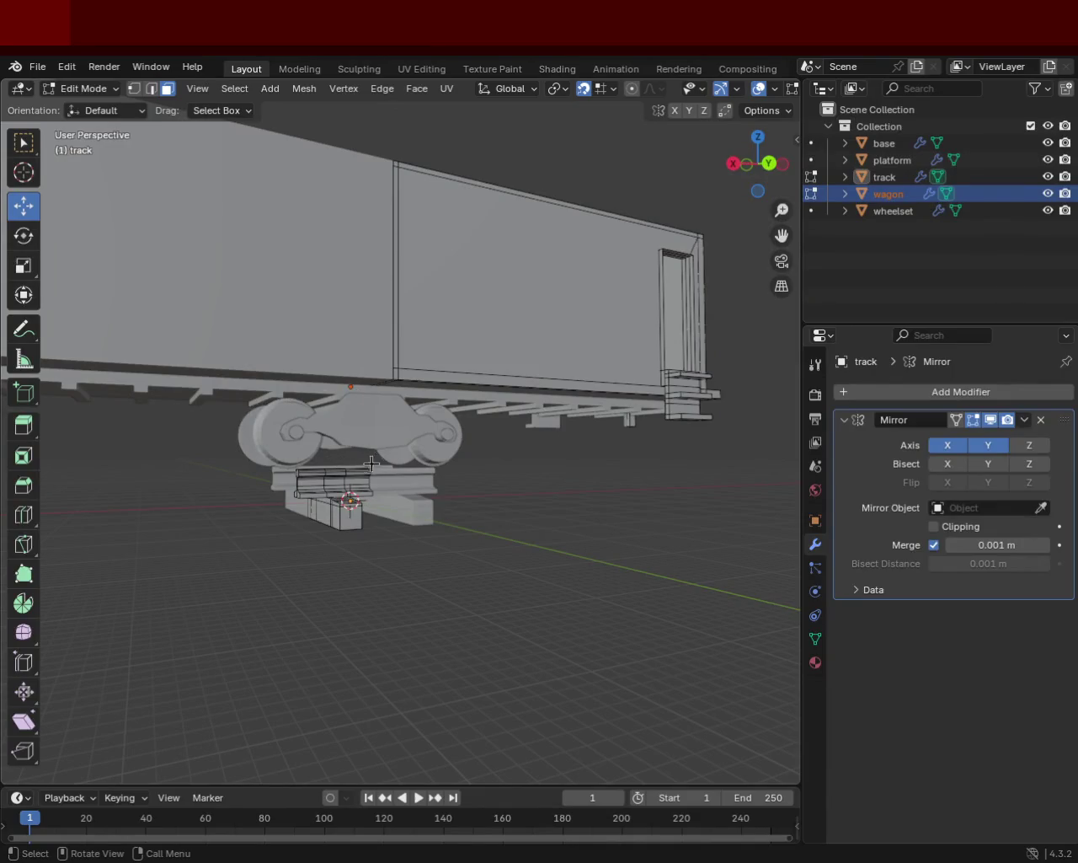
{"action": "mouse_move", "coordinate": [421, 414]}
{"action": "middle_mouse_down"}
{"action": "mouse_move", "coordinate": [396, 485]}
{"action": "mouse_move", "coordinate": [478, 457]}
{"action": "middle_mouse_up"}
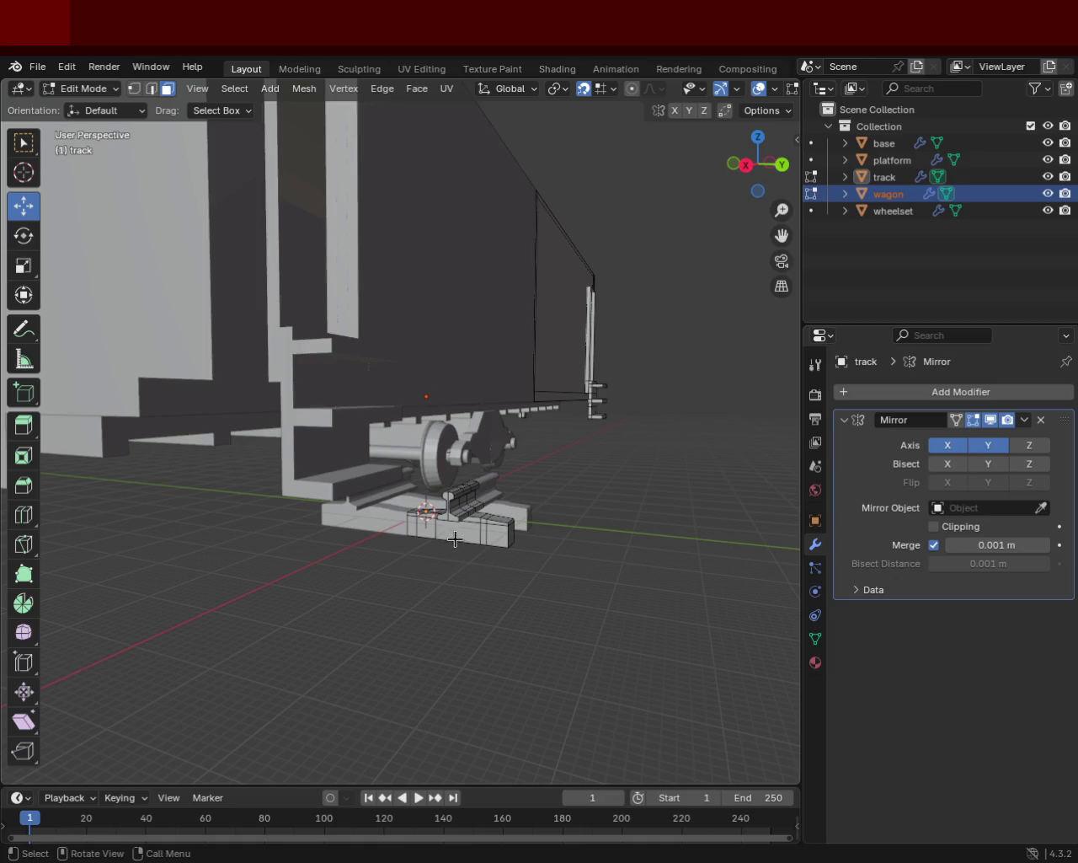
{"action": "middle_click_drag", "start_coordinate": [456, 541], "coordinate": [486, 529]}
{"action": "scroll", "coordinate": [525, 381], "scroll_direction": "up", "scroll_amount": 2}
{"action": "scroll", "coordinate": [581, 427], "scroll_direction": "up", "scroll_amount": 2}
{"action": "scroll", "coordinate": [580, 426], "scroll_direction": "up", "scroll_amount": 2}
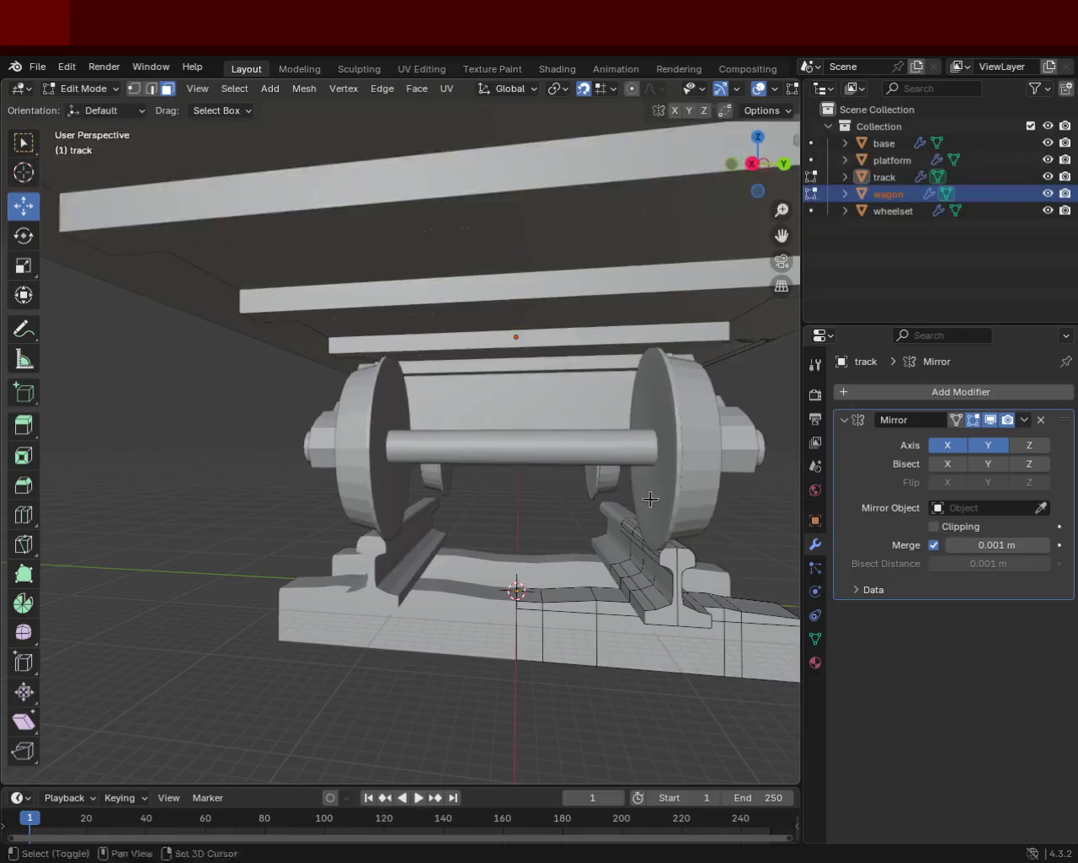
{"action": "scroll", "coordinate": [567, 467], "scroll_direction": "up", "scroll_amount": 2}
{"action": "mouse_move", "coordinate": [567, 467]}
{"action": "middle_mouse_down"}
{"action": "mouse_move", "coordinate": [578, 469]}
{"action": "mouse_move", "coordinate": [413, 436]}
{"action": "middle_mouse_up"}
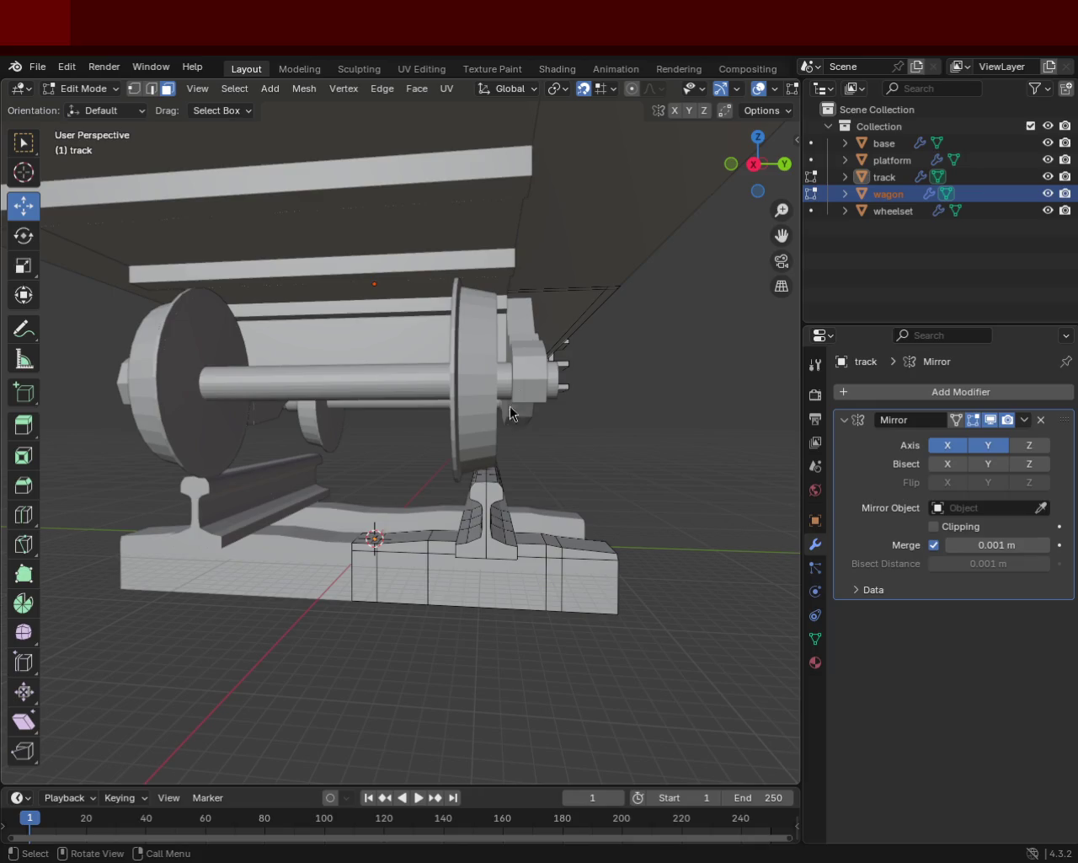
{"action": "mouse_move", "coordinate": [761, 441]}
{"action": "middle_mouse_down", "text": "ctrl"}
{"action": "mouse_move", "coordinate": [443, 434]}
{"action": "mouse_move", "coordinate": [472, 447]}
{"action": "mouse_move", "coordinate": [526, 544]}
{"action": "mouse_move", "coordinate": [513, 518]}
{"action": "middle_mouse_up", "text": "ctrl"}
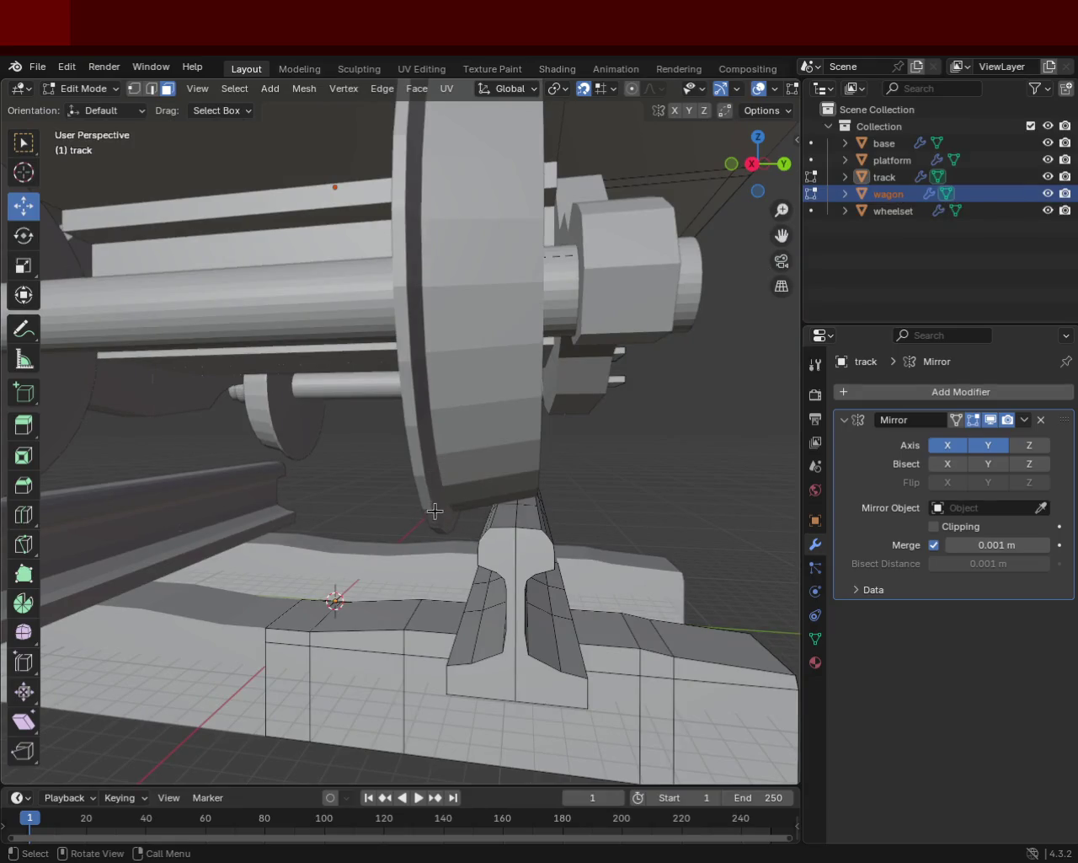
{"action": "mouse_move", "coordinate": [476, 246]}
{"action": "middle_mouse_down"}
{"action": "mouse_move", "coordinate": [417, 327]}
{"action": "mouse_move", "coordinate": [523, 278]}
{"action": "middle_mouse_up"}
Step: Hide the wagon body, track, platform and base, and orbit to inspect the wheelsets alone
{"action": "left_click", "coordinate": [1049, 193]}
{"action": "left_click", "coordinate": [1049, 176]}
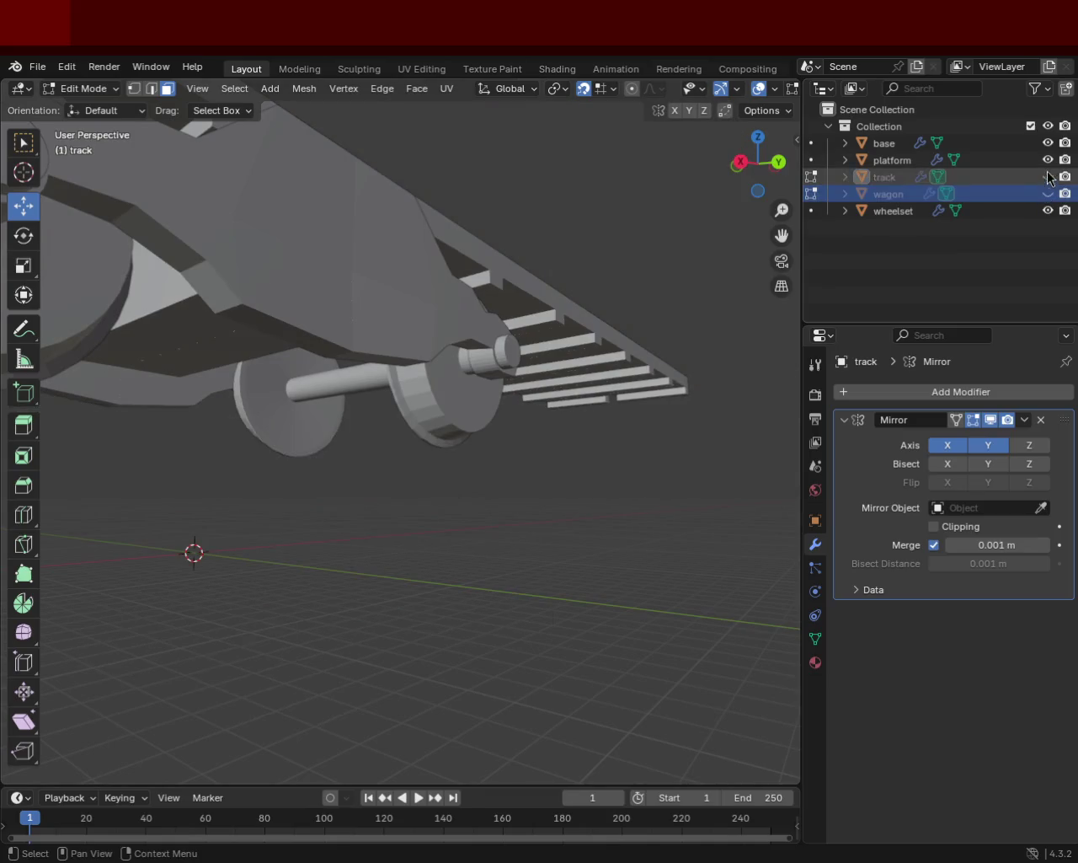
{"action": "left_click", "coordinate": [1049, 159]}
{"action": "left_click", "coordinate": [1049, 143]}
{"action": "mouse_move", "coordinate": [489, 396]}
{"action": "middle_mouse_down"}
{"action": "mouse_move", "coordinate": [528, 422]}
{"action": "mouse_move", "coordinate": [519, 379]}
{"action": "middle_mouse_up"}
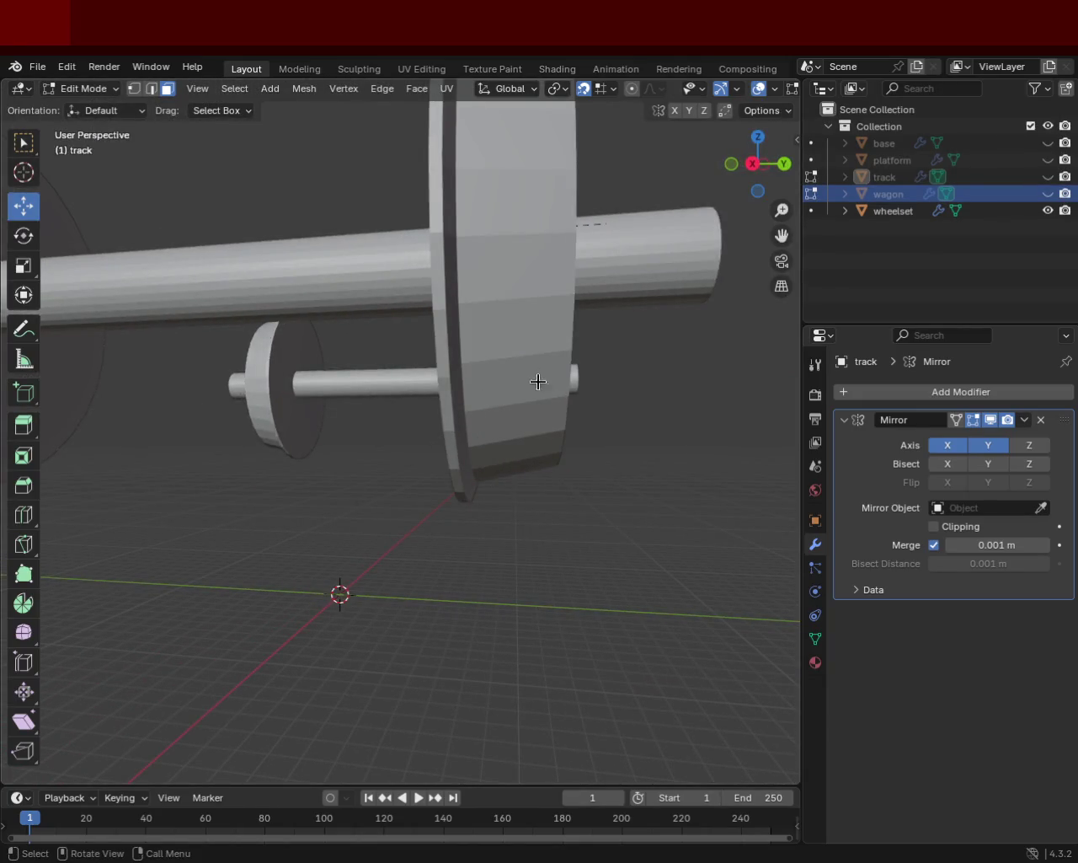
{"action": "mouse_move", "coordinate": [626, 179]}
{"action": "middle_mouse_down", "text": "ctrl"}
{"action": "mouse_move", "coordinate": [469, 493]}
{"action": "mouse_move", "coordinate": [549, 462]}
{"action": "middle_mouse_up", "text": "ctrl"}
{"action": "middle_click_drag", "start_coordinate": [424, 486], "coordinate": [517, 444]}
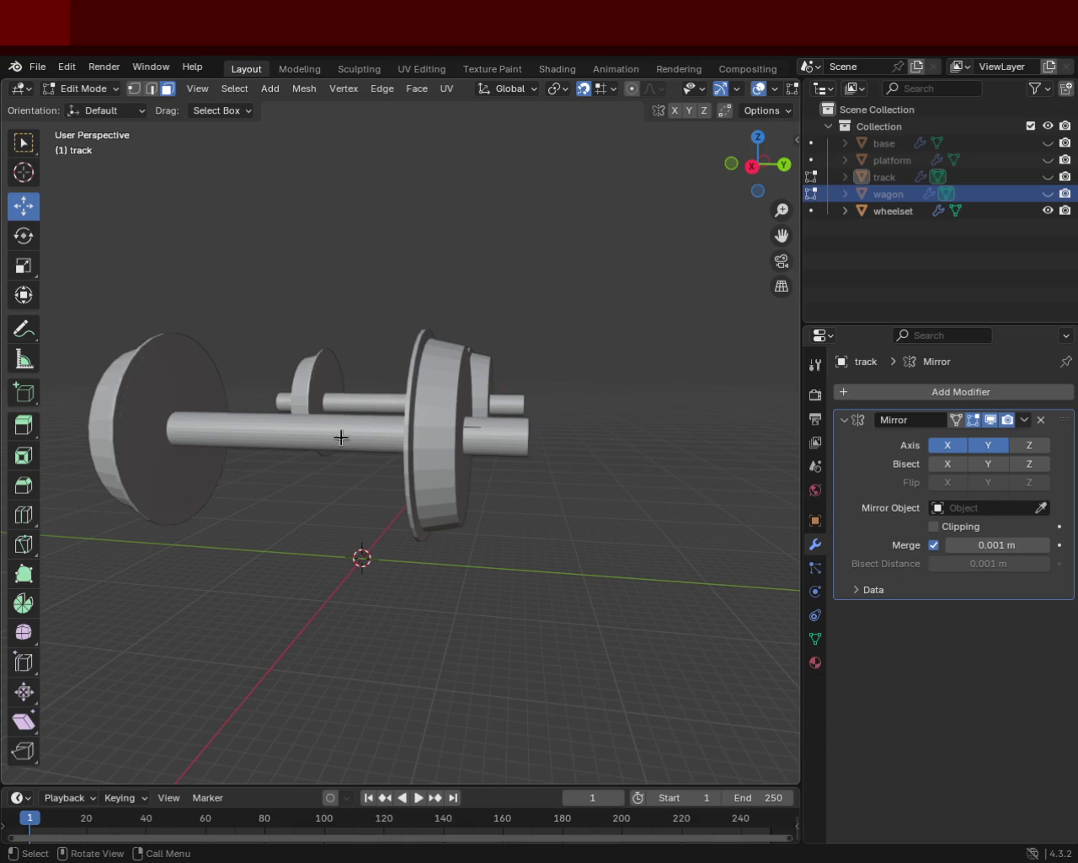
Step: Make the wagon body, platform and base visible again around the wheelsets
{"action": "left_click", "coordinate": [1048, 193]}
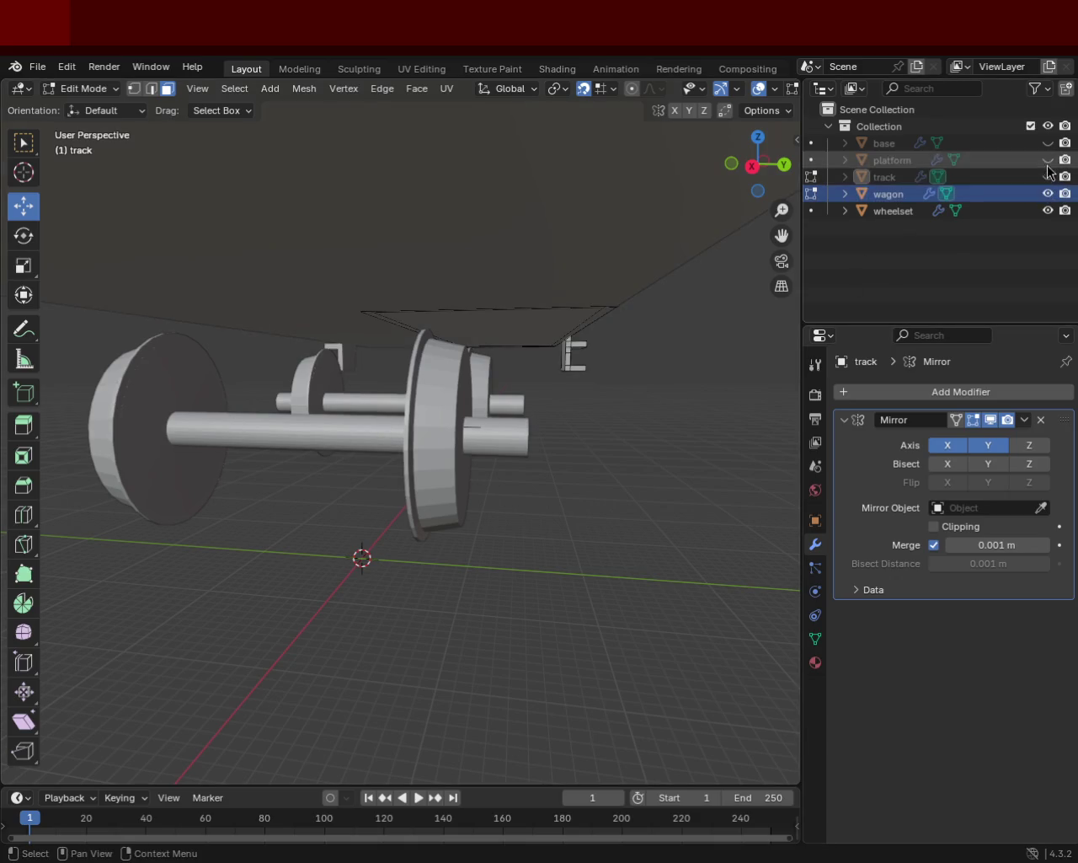
{"action": "left_click", "coordinate": [1048, 159]}
{"action": "left_click", "coordinate": [1048, 142]}
{"action": "mouse_move", "coordinate": [558, 344]}
{"action": "middle_mouse_down"}
{"action": "mouse_move", "coordinate": [522, 353]}
{"action": "mouse_move", "coordinate": [488, 438]}
{"action": "mouse_move", "coordinate": [404, 470]}
{"action": "mouse_move", "coordinate": [429, 478]}
{"action": "mouse_move", "coordinate": [438, 460]}
{"action": "middle_mouse_up"}
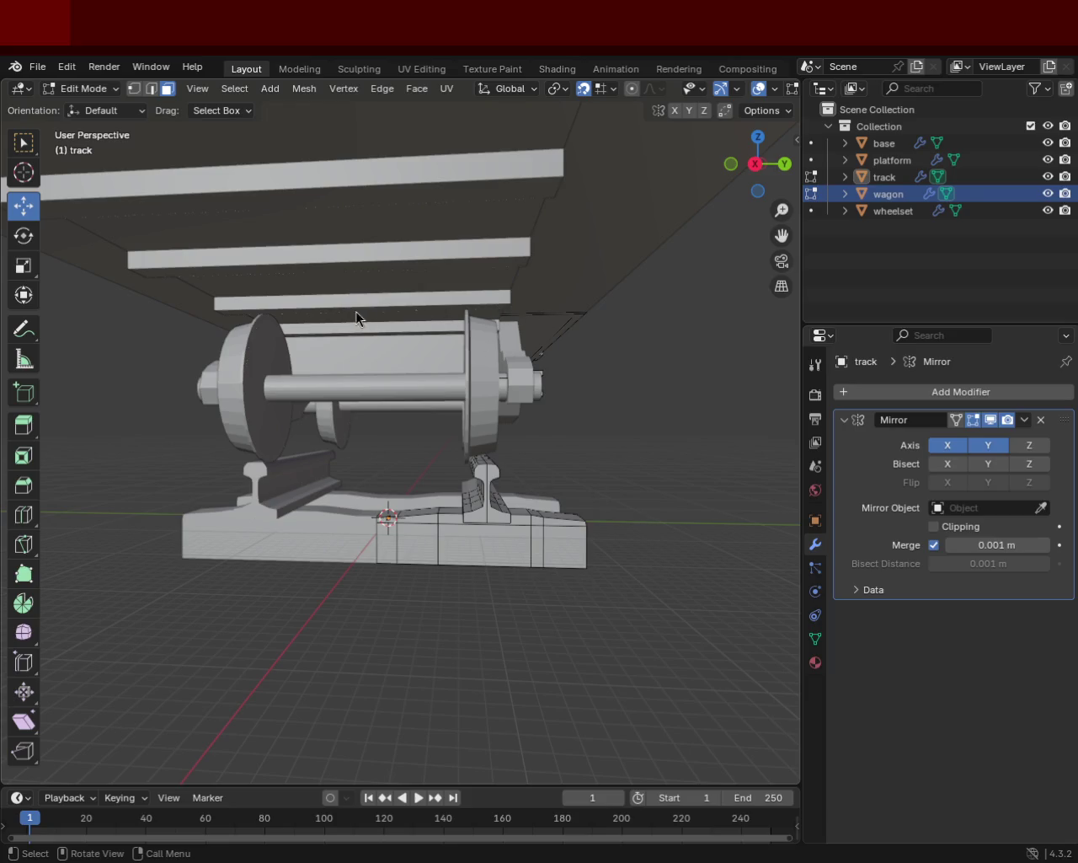
{"action": "mouse_move", "coordinate": [649, 429]}
{"action": "middle_mouse_down"}
{"action": "mouse_move", "coordinate": [500, 419]}
{"action": "mouse_move", "coordinate": [512, 436]}
{"action": "mouse_move", "coordinate": [423, 432]}
{"action": "middle_mouse_up"}
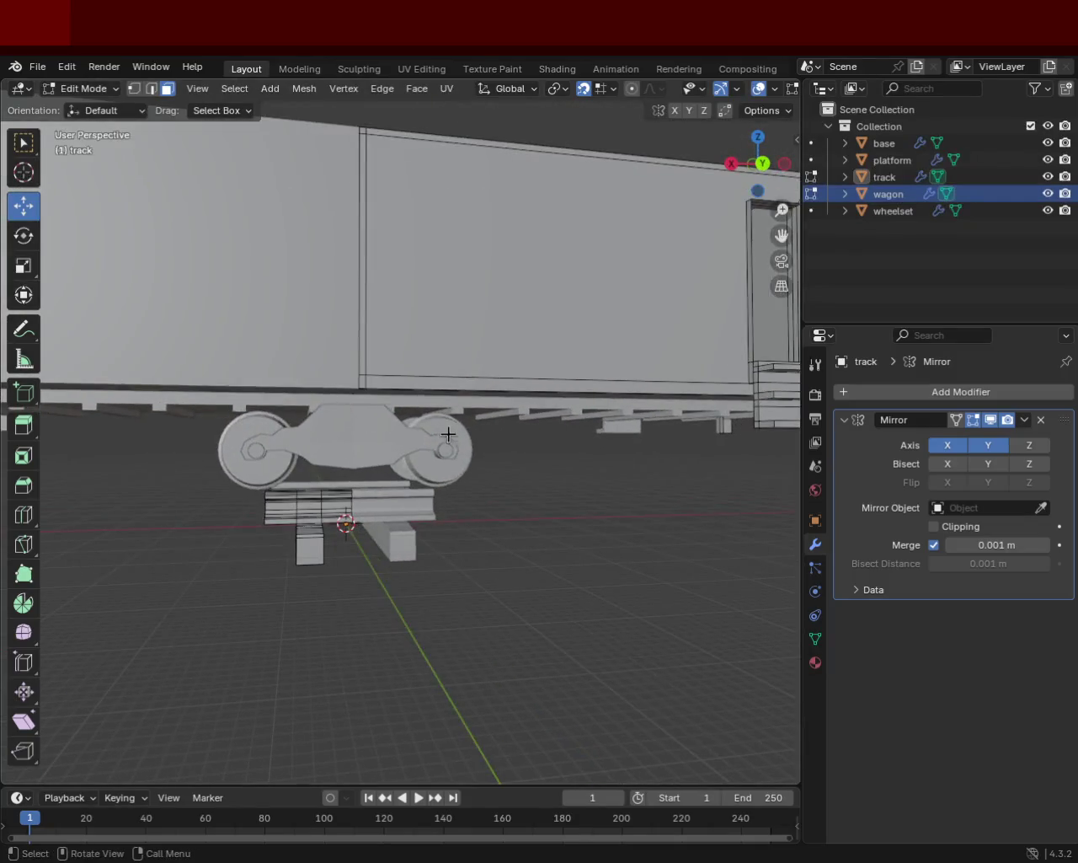
{"action": "mouse_move", "coordinate": [505, 423]}
{"action": "middle_mouse_down"}
{"action": "mouse_move", "coordinate": [467, 356]}
{"action": "mouse_move", "coordinate": [468, 369]}
{"action": "mouse_move", "coordinate": [419, 359]}
{"action": "mouse_move", "coordinate": [365, 376]}
{"action": "mouse_move", "coordinate": [361, 366]}
{"action": "mouse_move", "coordinate": [453, 349]}
{"action": "mouse_move", "coordinate": [679, 426]}
{"action": "mouse_move", "coordinate": [359, 419]}
{"action": "mouse_move", "coordinate": [550, 397]}
{"action": "mouse_move", "coordinate": [491, 419]}
{"action": "middle_mouse_up"}
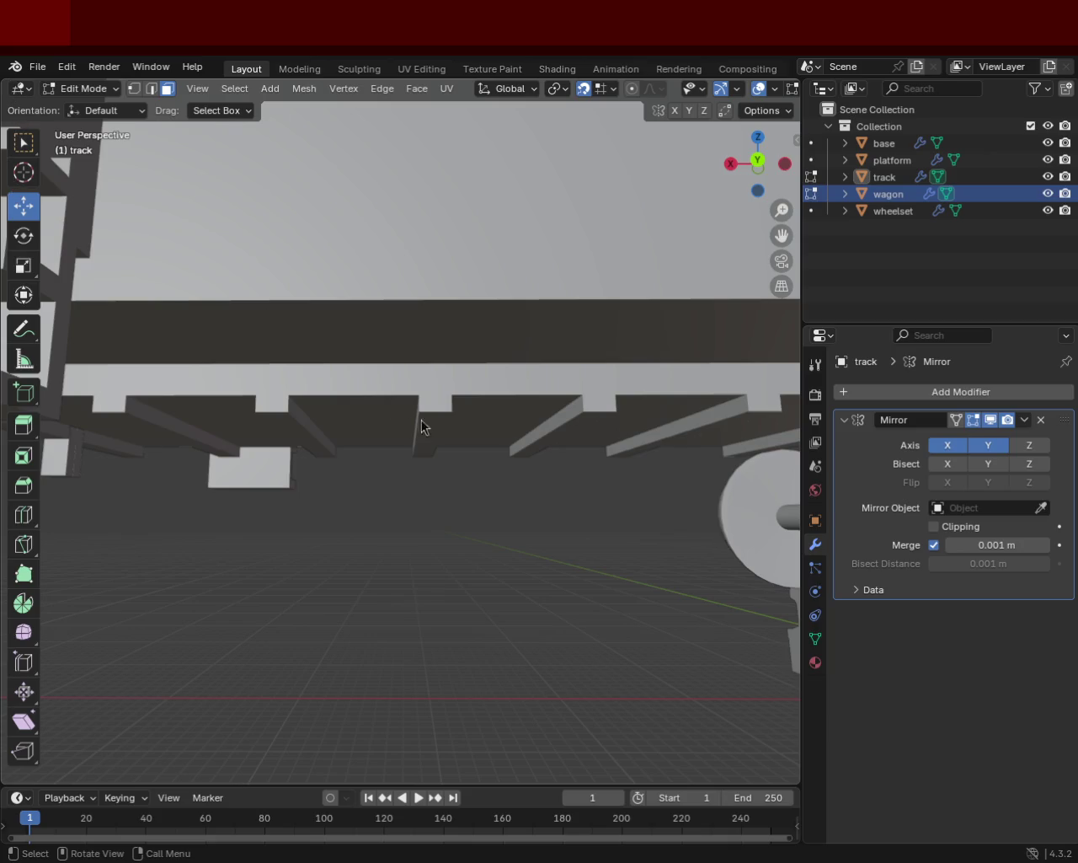
{"action": "mouse_move", "coordinate": [534, 339]}
{"action": "middle_mouse_down"}
{"action": "mouse_move", "coordinate": [458, 416]}
{"action": "mouse_move", "coordinate": [353, 373]}
{"action": "mouse_move", "coordinate": [493, 432]}
{"action": "mouse_move", "coordinate": [434, 444]}
{"action": "mouse_move", "coordinate": [479, 413]}
{"action": "mouse_move", "coordinate": [494, 451]}
{"action": "middle_mouse_up"}
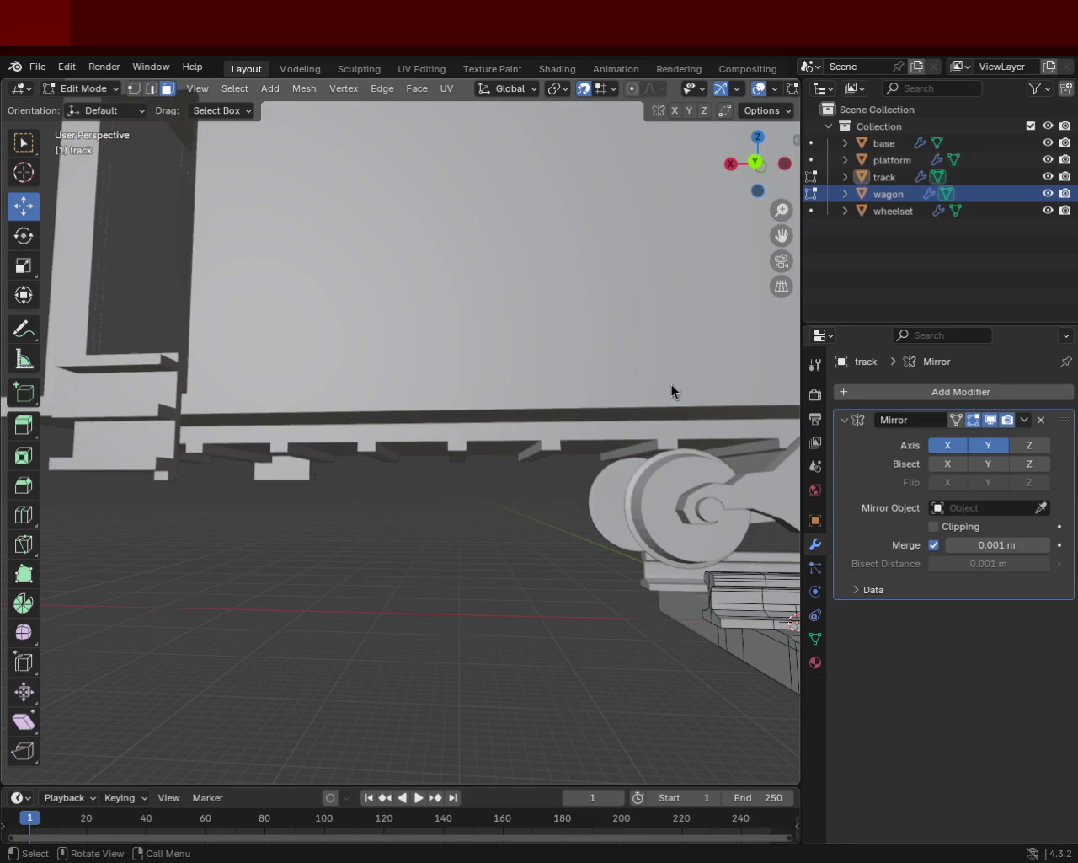
{"action": "mouse_move", "coordinate": [559, 481]}
{"action": "middle_mouse_down"}
{"action": "mouse_move", "coordinate": [439, 471]}
{"action": "mouse_move", "coordinate": [498, 443]}
{"action": "middle_mouse_up"}
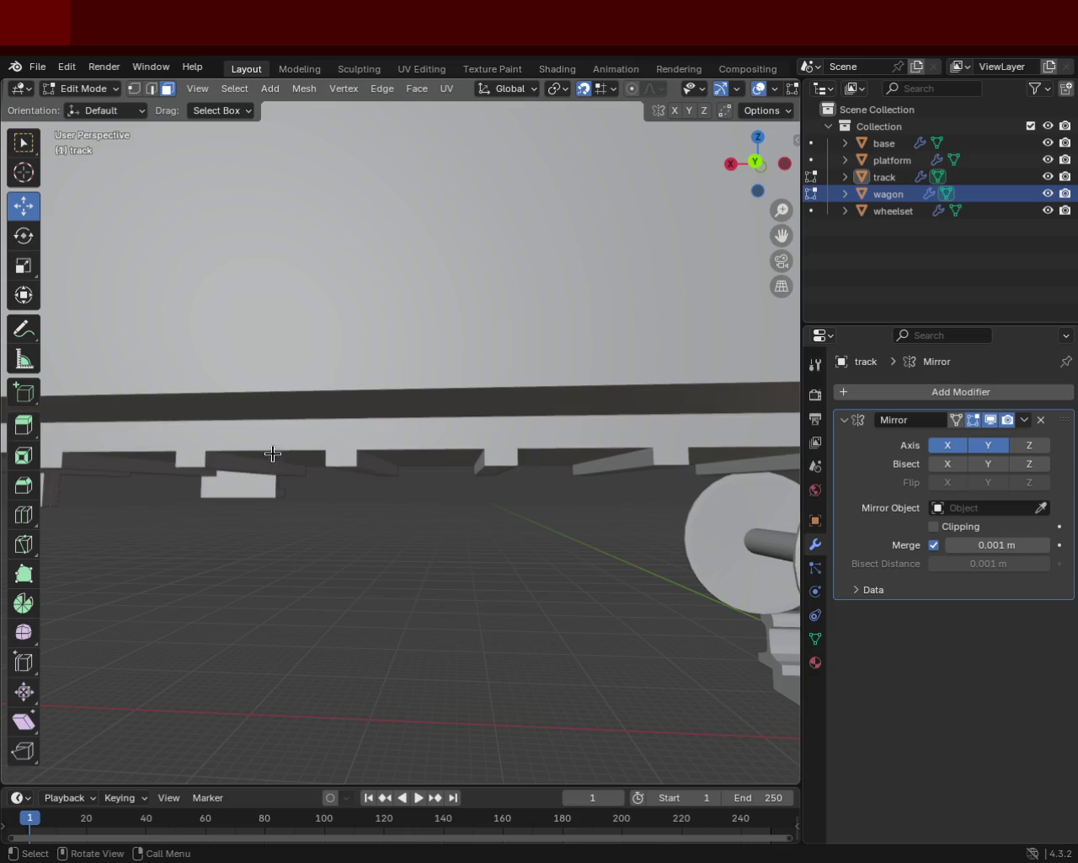
{"action": "mouse_move", "coordinate": [427, 536]}
{"action": "middle_mouse_down", "text": "ctrl"}
{"action": "mouse_move", "coordinate": [382, 451]}
{"action": "mouse_move", "coordinate": [489, 398]}
{"action": "mouse_move", "coordinate": [356, 404]}
{"action": "mouse_move", "coordinate": [376, 408]}
{"action": "middle_mouse_up", "text": "ctrl"}
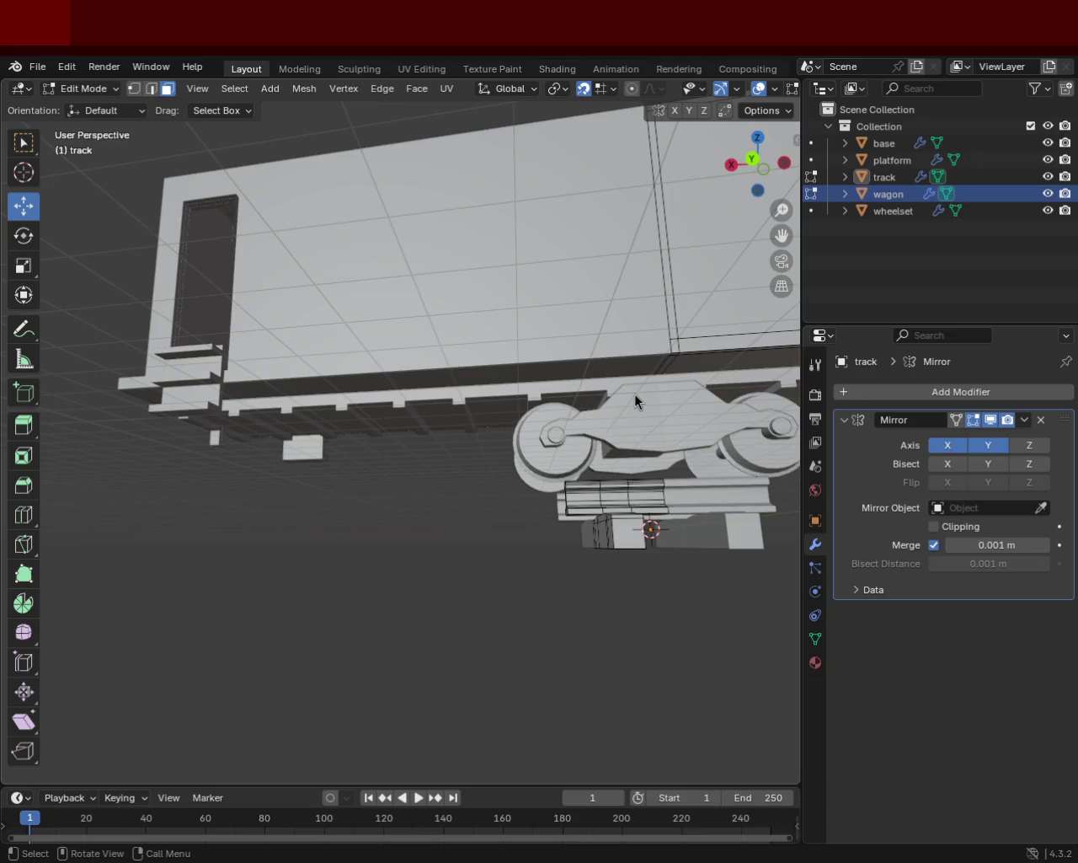
{"action": "mouse_move", "coordinate": [643, 280]}
{"action": "middle_mouse_down"}
{"action": "mouse_move", "coordinate": [397, 434]}
{"action": "mouse_move", "coordinate": [437, 436]}
{"action": "mouse_move", "coordinate": [447, 457]}
{"action": "mouse_move", "coordinate": [159, 469]}
{"action": "mouse_move", "coordinate": [282, 444]}
{"action": "mouse_move", "coordinate": [528, 453]}
{"action": "mouse_move", "coordinate": [443, 463]}
{"action": "mouse_move", "coordinate": [484, 466]}
{"action": "mouse_move", "coordinate": [434, 389]}
{"action": "middle_mouse_up"}
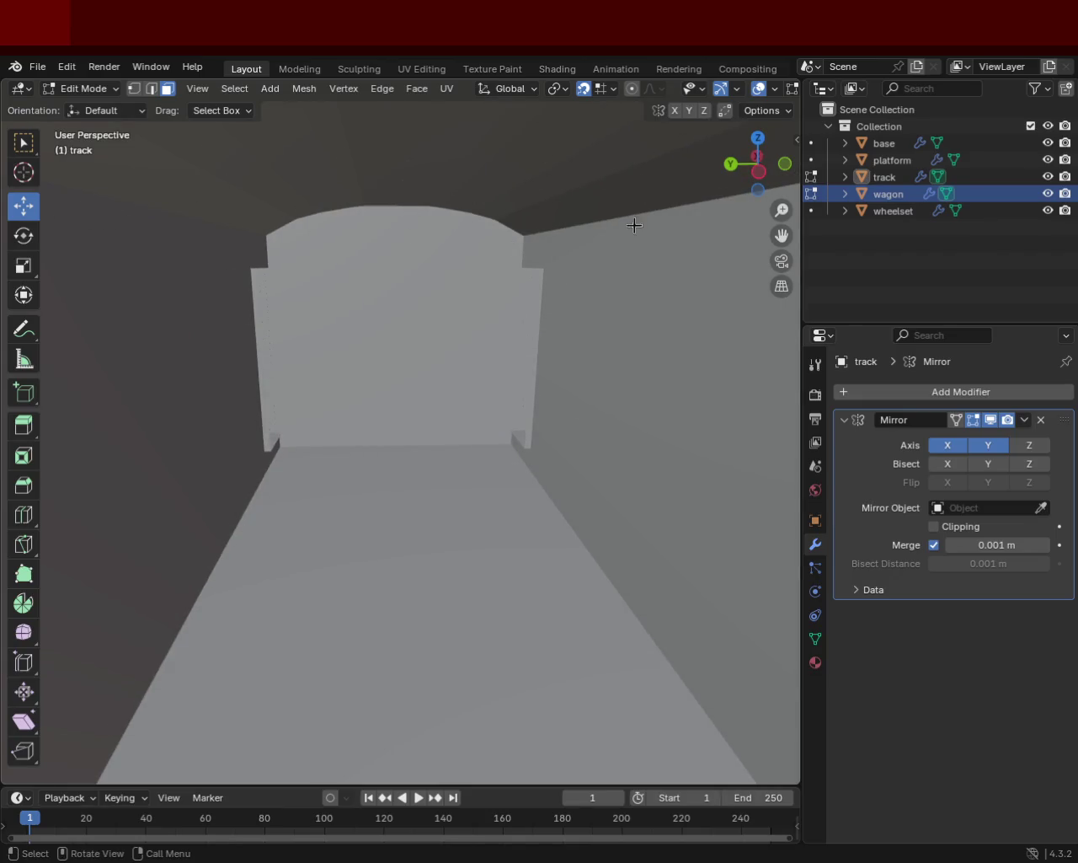
{"action": "scroll", "coordinate": [533, 471], "scroll_direction": "down", "scroll_amount": 5}
{"action": "scroll", "coordinate": [527, 470], "scroll_direction": "down", "scroll_amount": 3}
{"action": "mouse_move", "coordinate": [621, 503]}
{"action": "middle_mouse_down"}
{"action": "mouse_move", "coordinate": [496, 505]}
{"action": "mouse_move", "coordinate": [350, 386]}
{"action": "mouse_move", "coordinate": [404, 413]}
{"action": "mouse_move", "coordinate": [363, 421]}
{"action": "middle_mouse_up"}
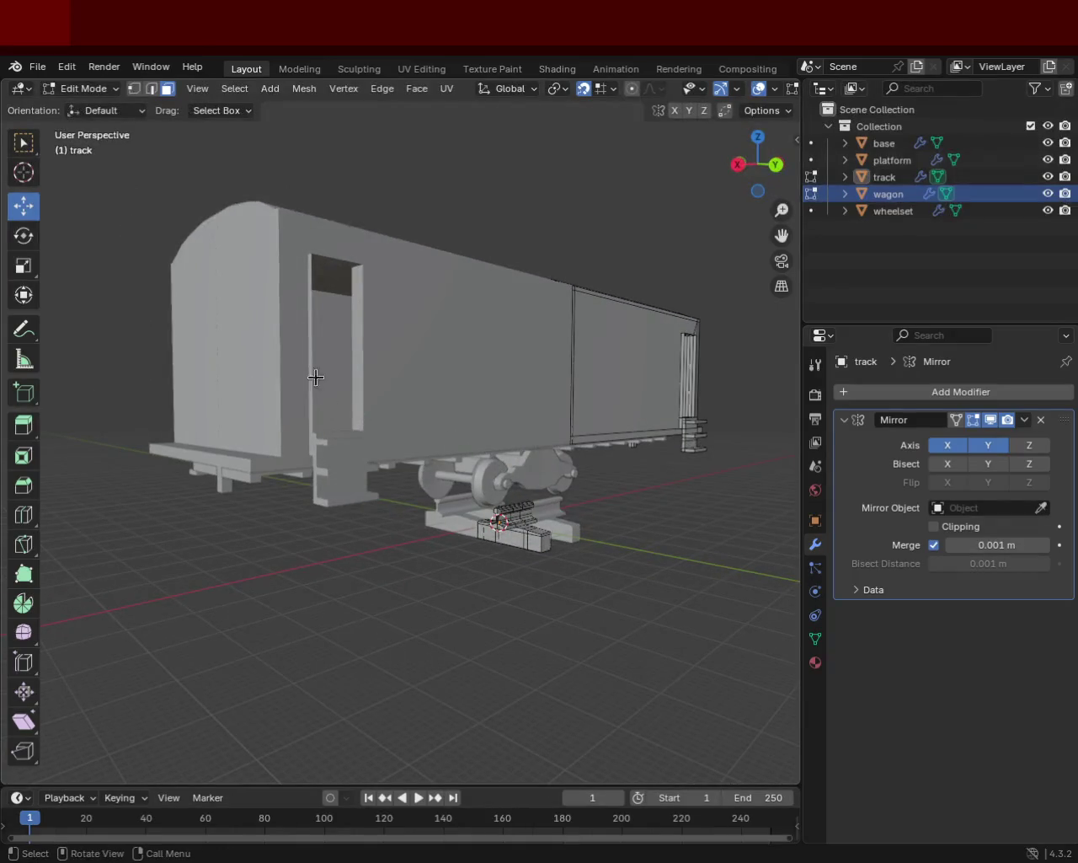
{"action": "mouse_move", "coordinate": [462, 407]}
{"action": "middle_mouse_down"}
{"action": "mouse_move", "coordinate": [371, 465]}
{"action": "mouse_move", "coordinate": [233, 424]}
{"action": "mouse_move", "coordinate": [373, 405]}
{"action": "mouse_move", "coordinate": [486, 510]}
{"action": "mouse_move", "coordinate": [383, 391]}
{"action": "mouse_move", "coordinate": [337, 428]}
{"action": "mouse_move", "coordinate": [450, 457]}
{"action": "mouse_move", "coordinate": [566, 368]}
{"action": "mouse_move", "coordinate": [432, 358]}
{"action": "mouse_move", "coordinate": [353, 385]}
{"action": "mouse_move", "coordinate": [376, 494]}
{"action": "mouse_move", "coordinate": [513, 408]}
{"action": "mouse_move", "coordinate": [472, 536]}
{"action": "mouse_move", "coordinate": [400, 472]}
{"action": "mouse_move", "coordinate": [448, 378]}
{"action": "middle_mouse_up"}
{"action": "scroll", "coordinate": [472, 536], "scroll_direction": "up", "scroll_amount": 5}
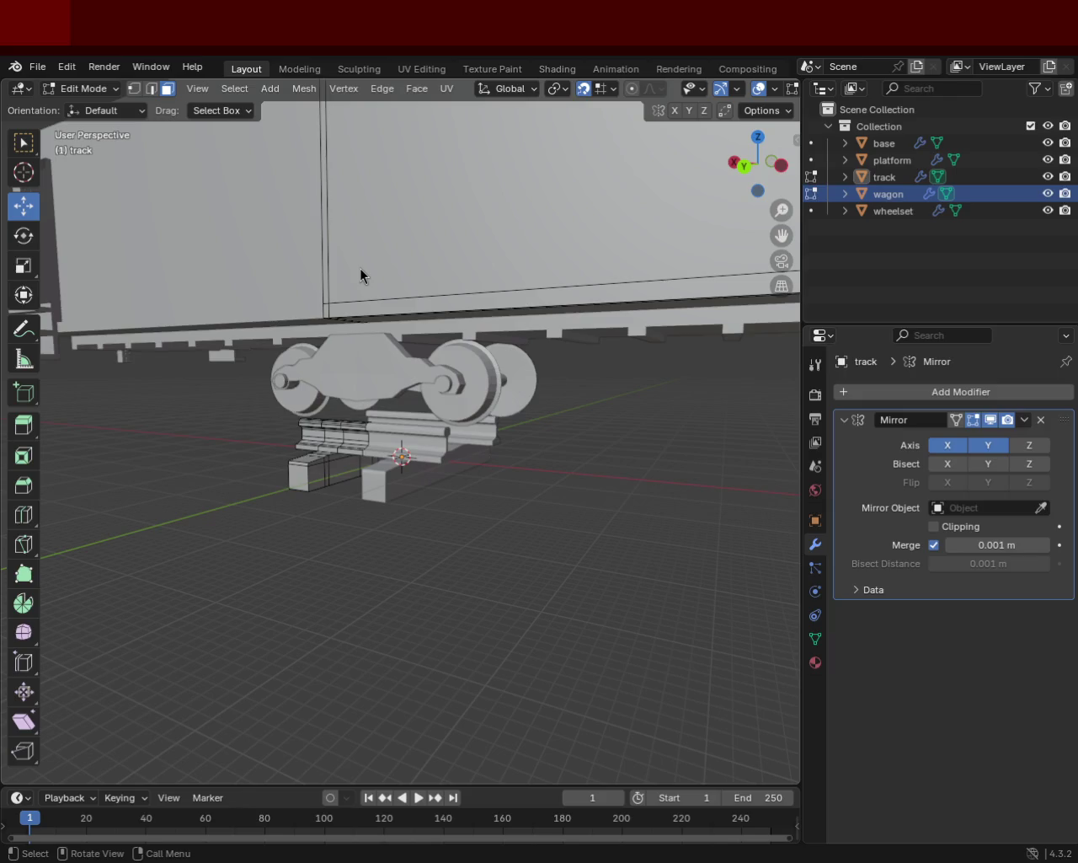
{"action": "mouse_move", "coordinate": [662, 337]}
{"action": "middle_mouse_down", "text": "ctrl"}
{"action": "mouse_move", "coordinate": [447, 511]}
{"action": "mouse_move", "coordinate": [294, 511]}
{"action": "mouse_move", "coordinate": [599, 435]}
{"action": "middle_mouse_up", "text": "ctrl"}
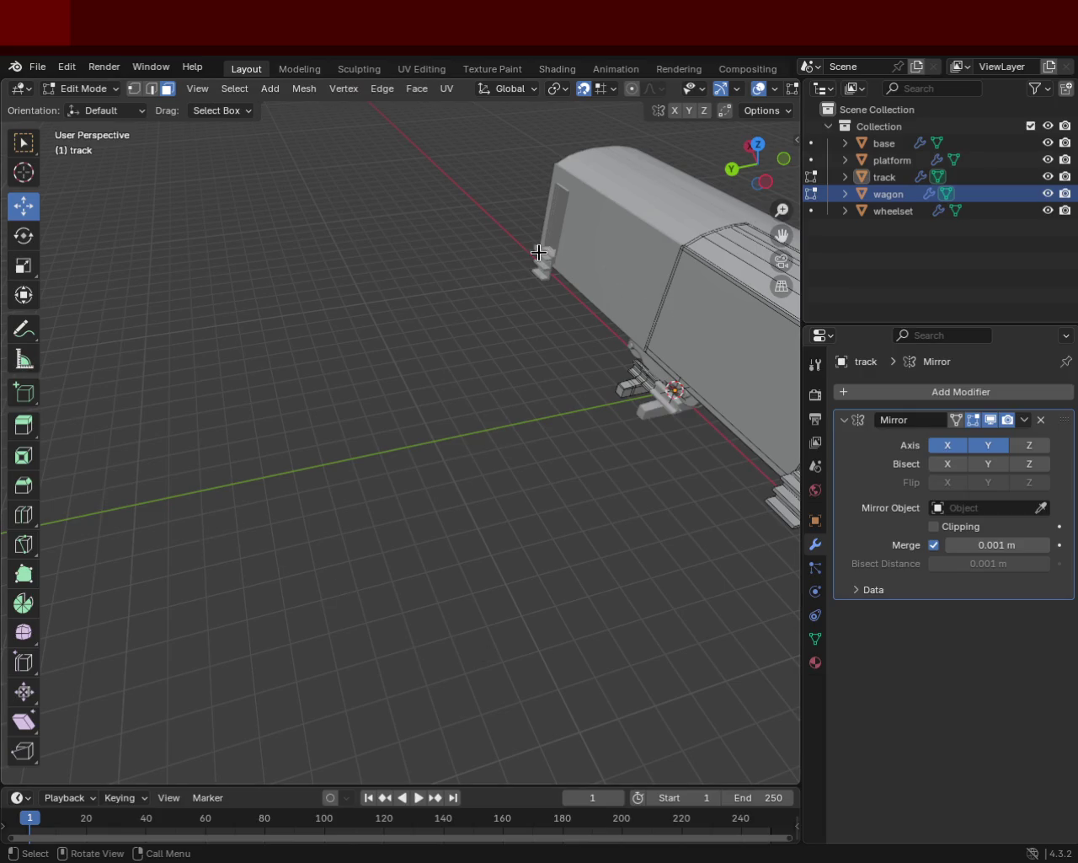
{"action": "middle_click_drag", "start_coordinate": [547, 437], "coordinate": [768, 460]}
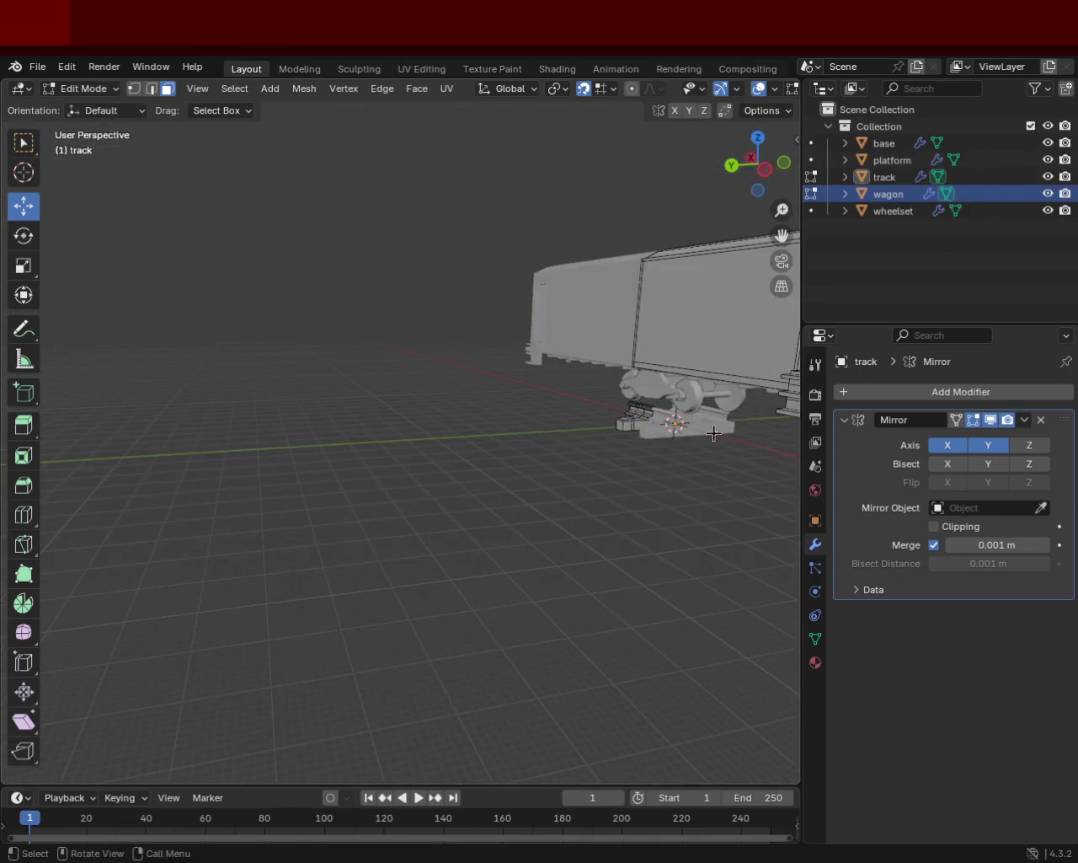
{"action": "mouse_move", "coordinate": [378, 205]}
{"action": "middle_mouse_down"}
{"action": "mouse_move", "coordinate": [515, 416]}
{"action": "mouse_move", "coordinate": [436, 294]}
{"action": "mouse_move", "coordinate": [450, 452]}
{"action": "mouse_move", "coordinate": [506, 349]}
{"action": "middle_mouse_up"}
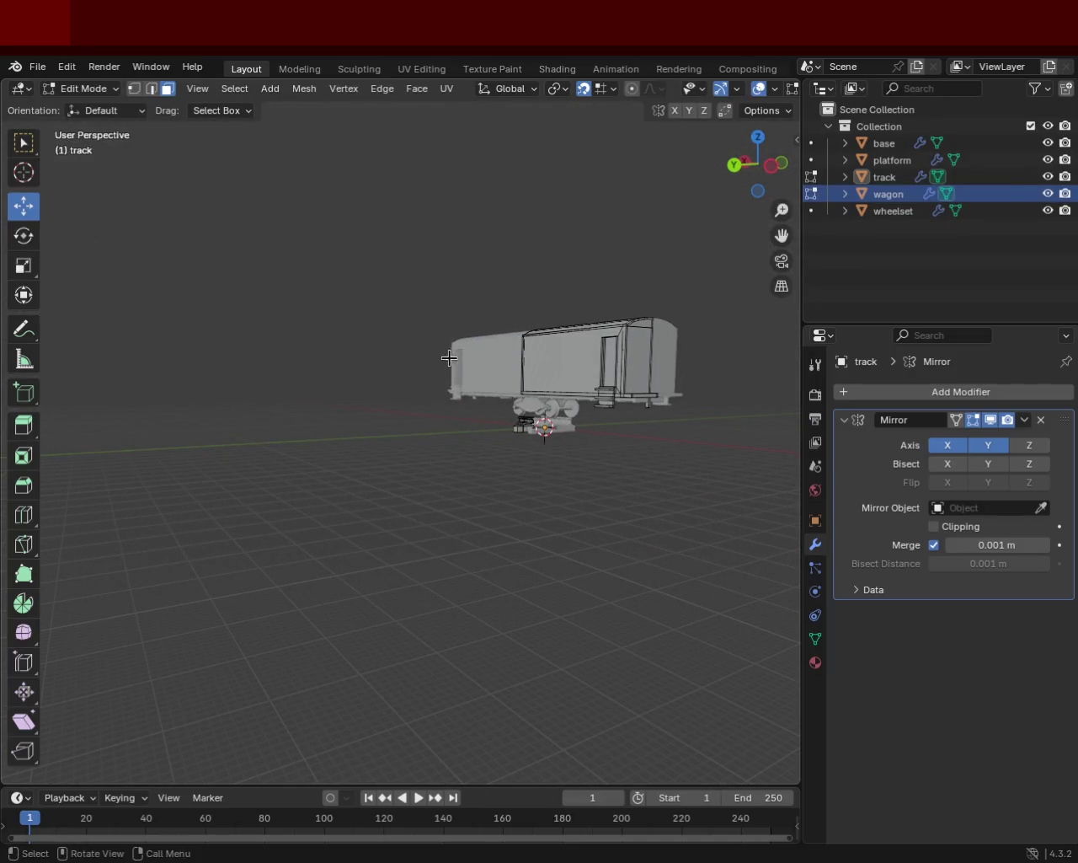
{"action": "middle_click_drag", "start_coordinate": [259, 331], "coordinate": [404, 517]}
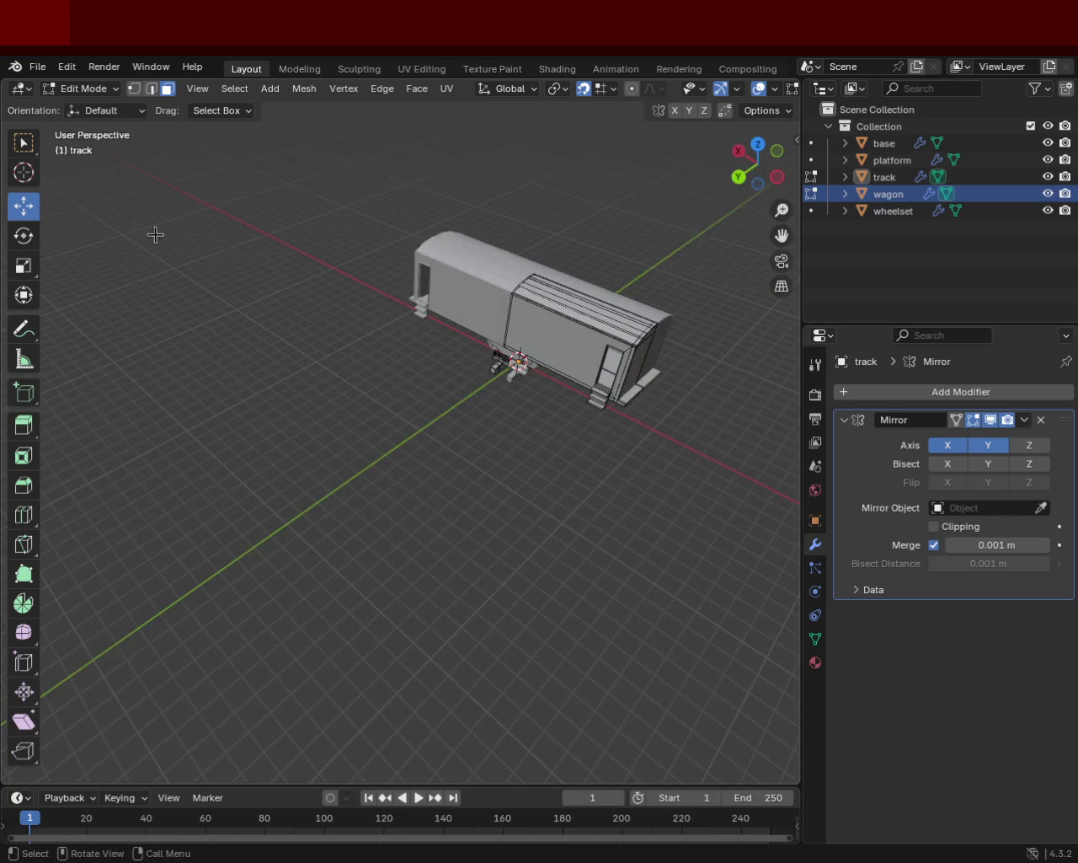
{"action": "mouse_move", "coordinate": [394, 414]}
{"action": "middle_mouse_down"}
{"action": "mouse_move", "coordinate": [214, 393]}
{"action": "mouse_move", "coordinate": [420, 470]}
{"action": "mouse_move", "coordinate": [472, 443]}
{"action": "middle_mouse_up"}
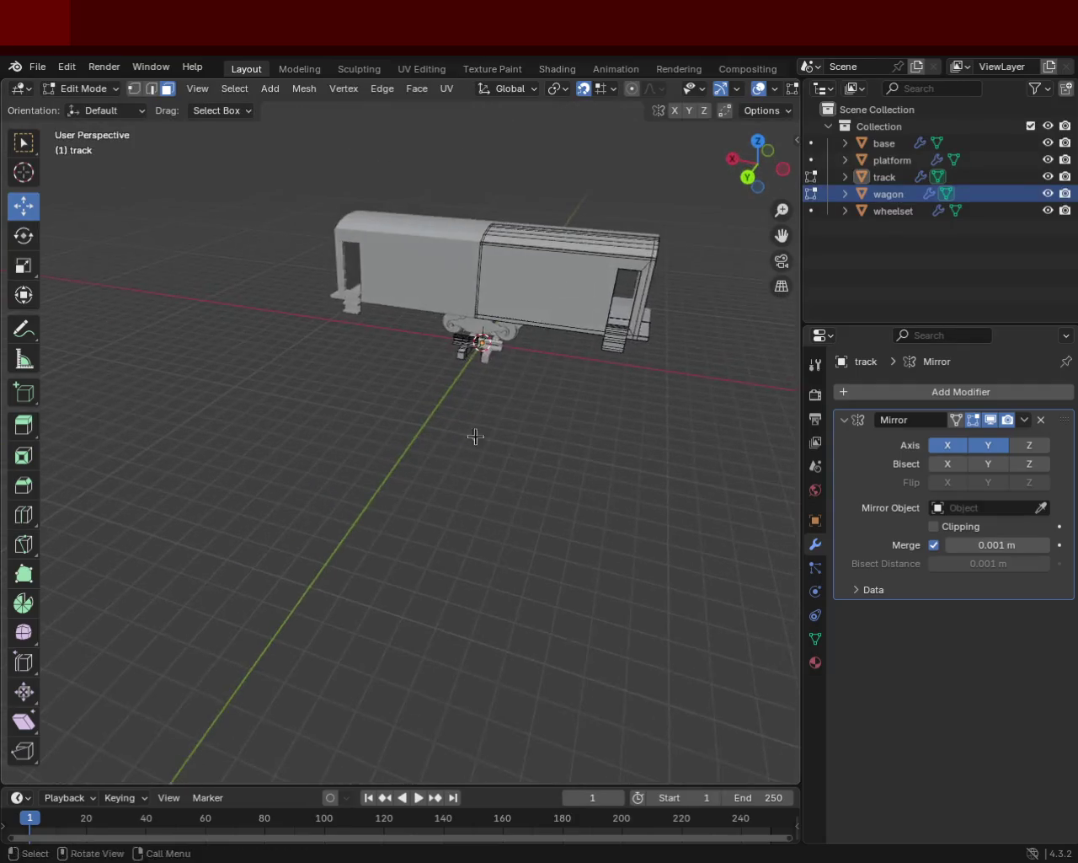
{"action": "scroll", "coordinate": [442, 384], "scroll_direction": "up", "scroll_amount": 3}
{"action": "mouse_move", "coordinate": [443, 385]}
{"action": "middle_mouse_down"}
{"action": "mouse_move", "coordinate": [512, 345]}
{"action": "mouse_move", "coordinate": [407, 380]}
{"action": "middle_mouse_up"}
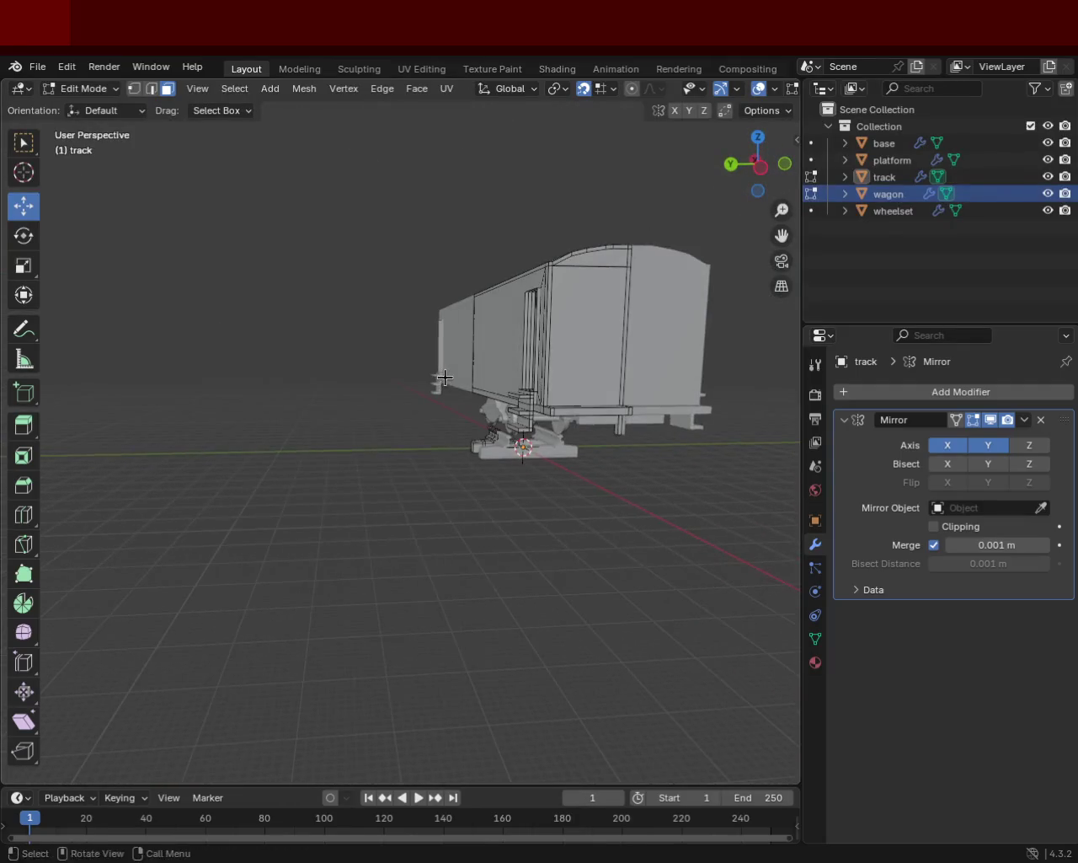
Step: Save the scene as train.blend and view the wagon from the near side
{"action": "key", "text": "ctrl+s"}
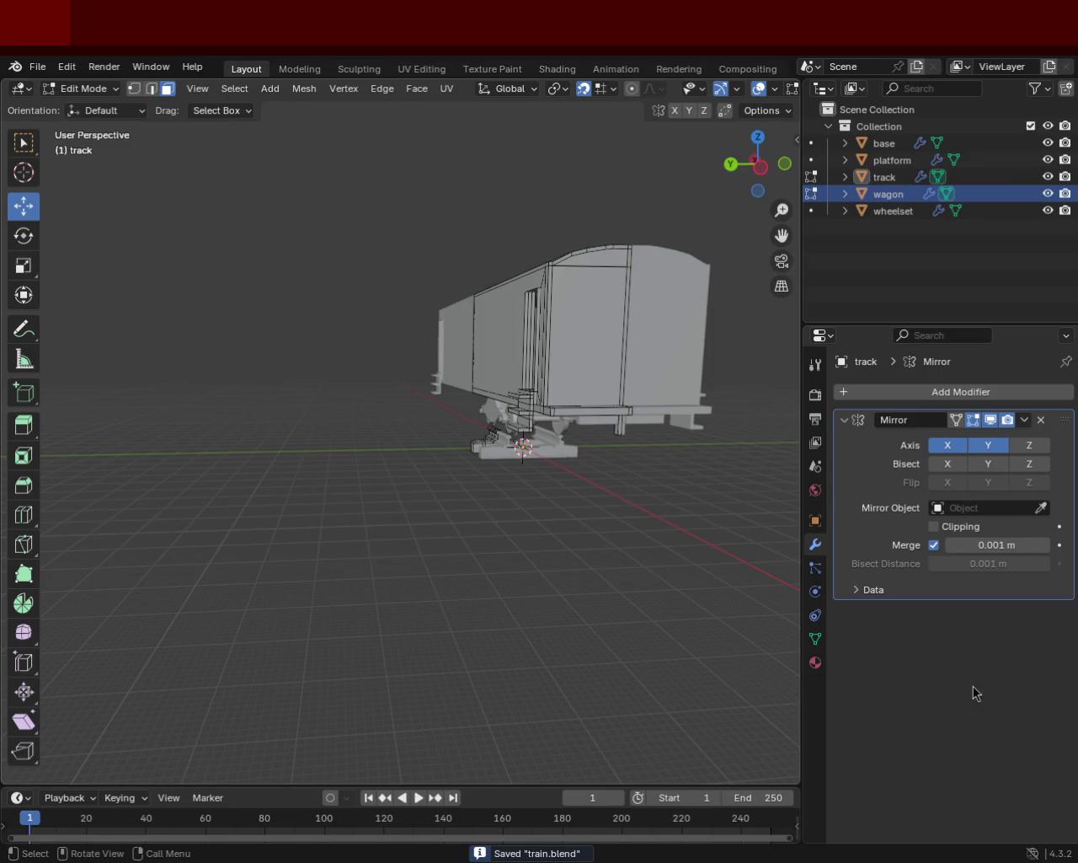
{"action": "mouse_move", "coordinate": [683, 361]}
{"action": "middle_mouse_down"}
{"action": "mouse_move", "coordinate": [343, 397]}
{"action": "mouse_move", "coordinate": [495, 421]}
{"action": "mouse_move", "coordinate": [474, 445]}
{"action": "middle_mouse_up"}
{"action": "scroll", "coordinate": [450, 364], "scroll_direction": "up", "scroll_amount": 2}
{"action": "scroll", "coordinate": [463, 364], "scroll_direction": "up", "scroll_amount": 5}
{"action": "scroll", "coordinate": [385, 455], "scroll_direction": "down", "scroll_amount": 3}
Step: Orbit up to inspect the wagon underside, then zoom out to see the whole wagon
{"action": "mouse_move", "coordinate": [385, 455]}
{"action": "middle_mouse_down"}
{"action": "mouse_move", "coordinate": [544, 393]}
{"action": "mouse_move", "coordinate": [452, 549]}
{"action": "middle_mouse_up"}
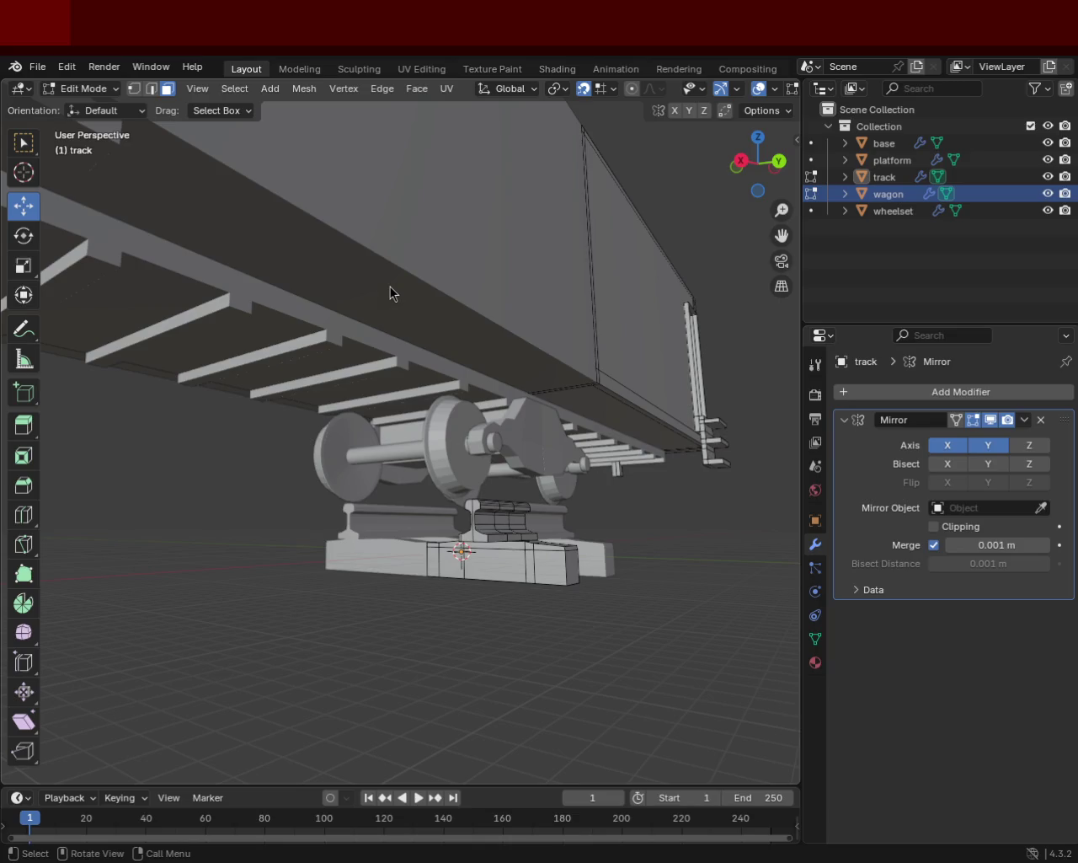
{"action": "mouse_move", "coordinate": [533, 365]}
{"action": "middle_mouse_down"}
{"action": "mouse_move", "coordinate": [505, 436]}
{"action": "mouse_move", "coordinate": [452, 414]}
{"action": "mouse_move", "coordinate": [462, 545]}
{"action": "mouse_move", "coordinate": [264, 517]}
{"action": "mouse_move", "coordinate": [351, 363]}
{"action": "mouse_move", "coordinate": [424, 460]}
{"action": "mouse_move", "coordinate": [425, 405]}
{"action": "middle_mouse_up"}
{"action": "scroll", "coordinate": [464, 375], "scroll_direction": "up", "scroll_amount": 4}
{"action": "scroll", "coordinate": [472, 421], "scroll_direction": "up", "scroll_amount": 3}
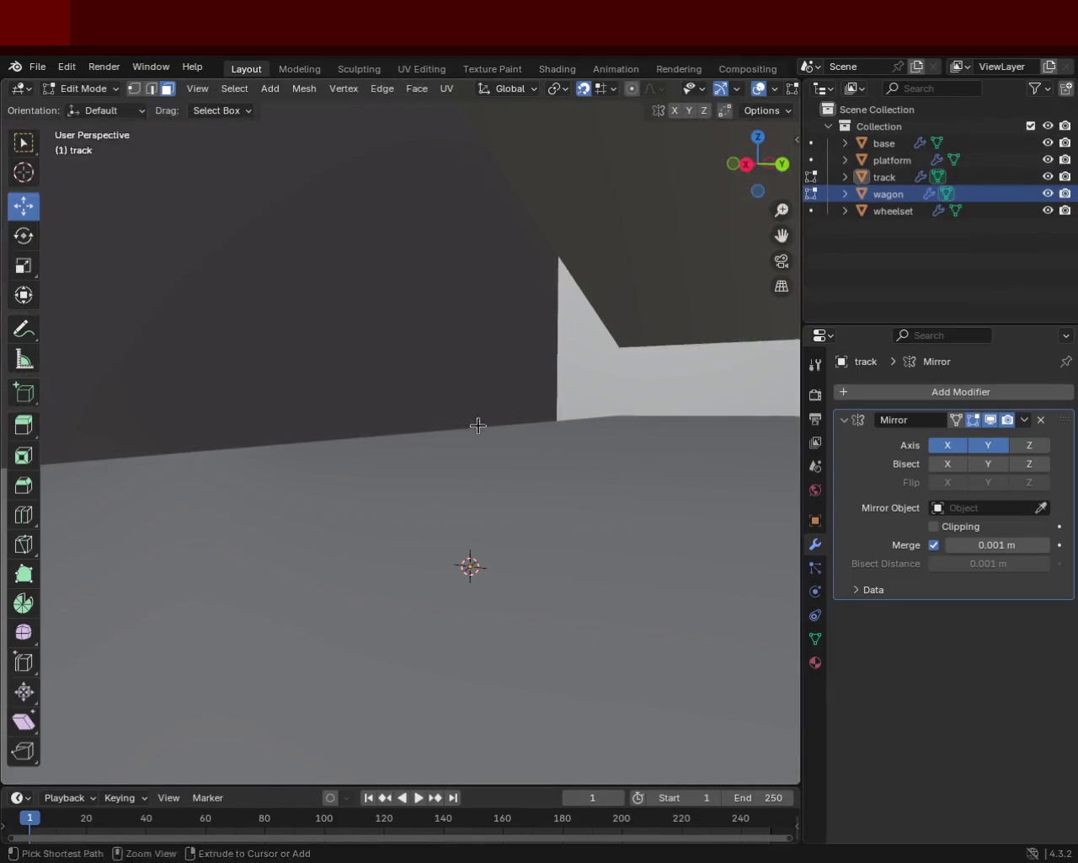
{"action": "scroll", "coordinate": [468, 388], "scroll_direction": "down", "scroll_amount": 5}
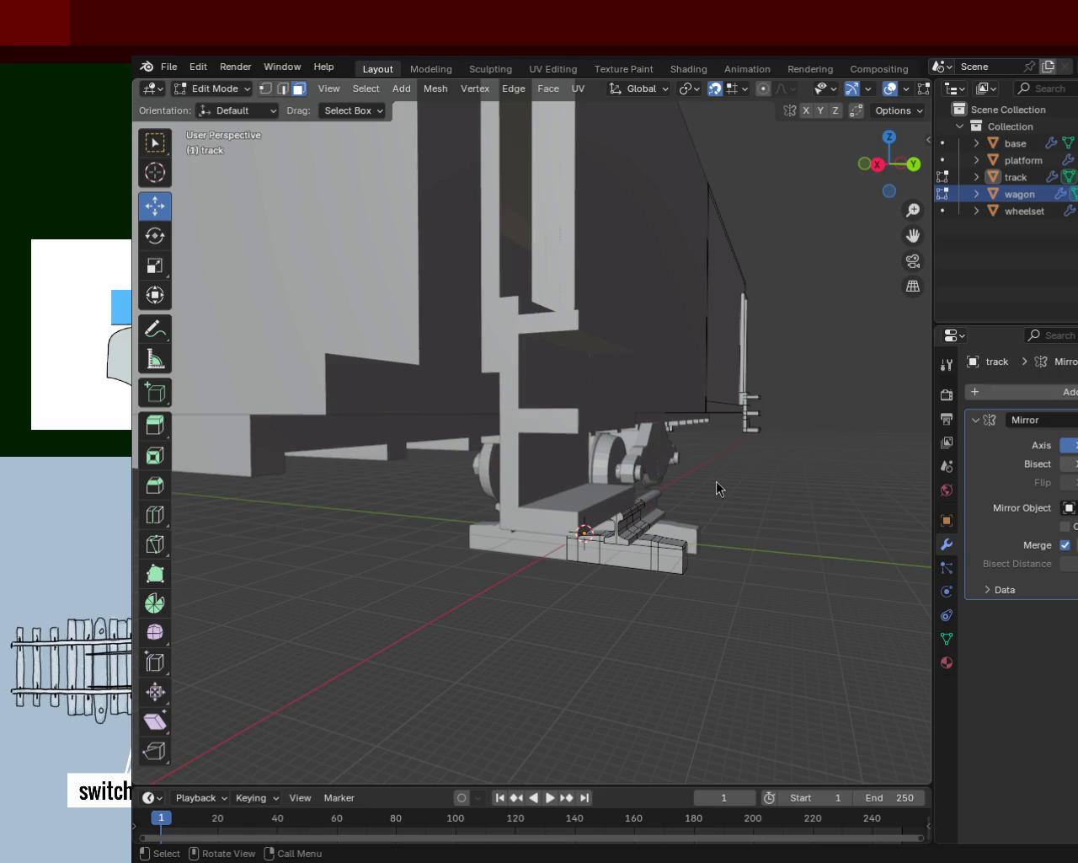
{"action": "mouse_move", "coordinate": [669, 354]}
{"action": "middle_mouse_down", "text": "ctrl"}
{"action": "mouse_move", "coordinate": [648, 623]}
{"action": "mouse_move", "coordinate": [657, 595]}
{"action": "middle_mouse_up", "text": "ctrl"}
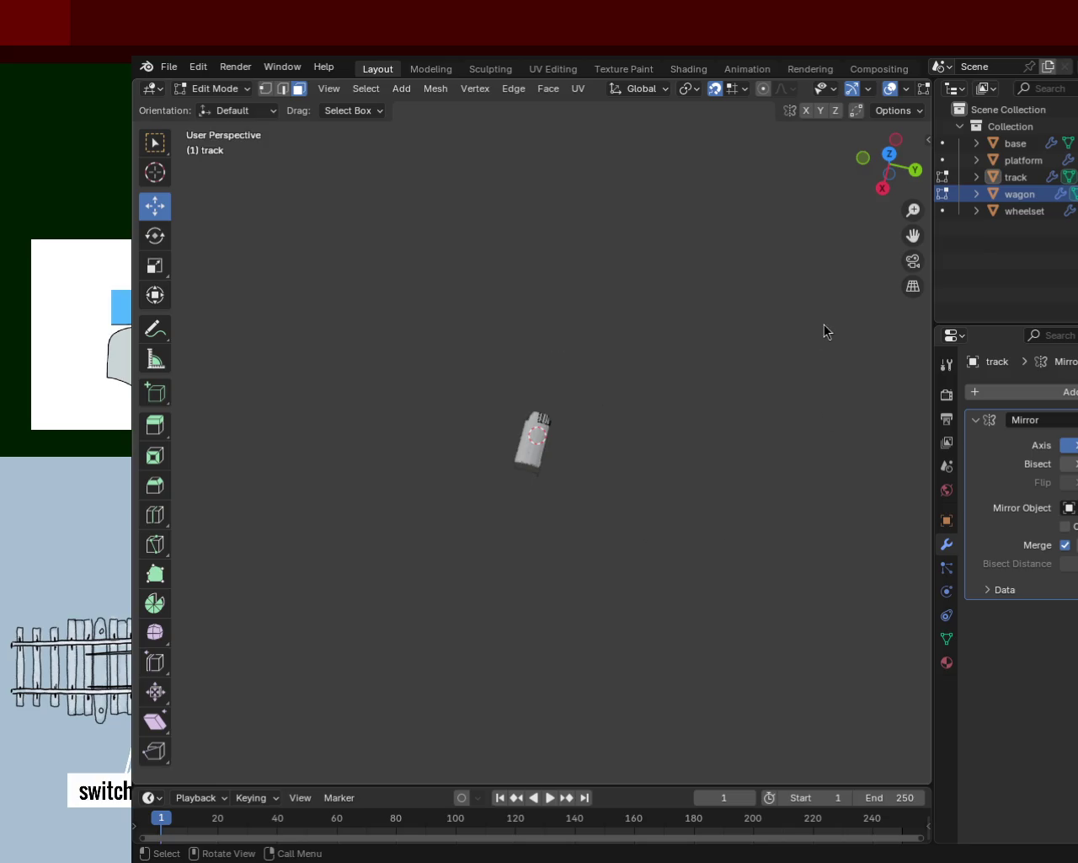
{"action": "middle_click_drag", "start_coordinate": [676, 492], "coordinate": [545, 532]}
{"action": "scroll", "coordinate": [549, 445], "scroll_direction": "up", "scroll_amount": 6}
{"action": "mouse_move", "coordinate": [685, 420]}
{"action": "middle_mouse_down"}
{"action": "mouse_move", "coordinate": [674, 390]}
{"action": "mouse_move", "coordinate": [705, 366]}
{"action": "mouse_move", "coordinate": [604, 475]}
{"action": "middle_mouse_up"}
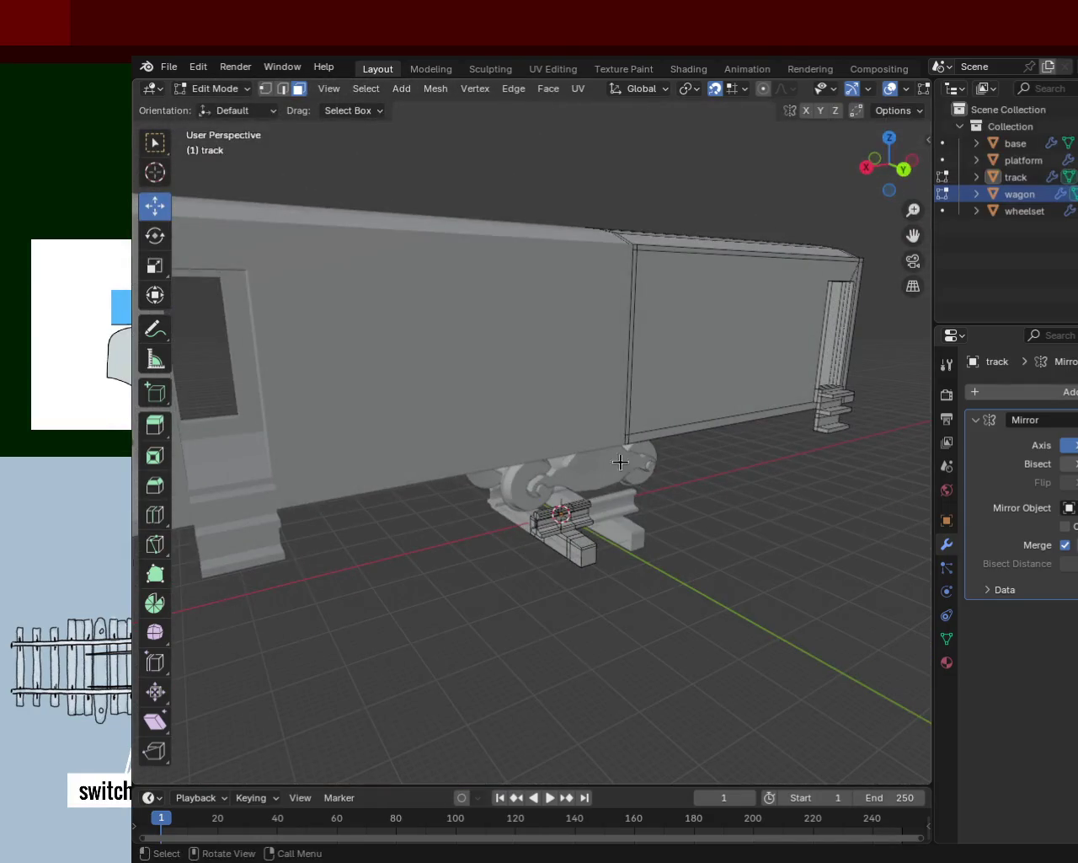
{"action": "scroll", "coordinate": [645, 488], "scroll_direction": "down", "scroll_amount": 3}
{"action": "scroll", "coordinate": [705, 515], "scroll_direction": "down", "scroll_amount": 2}
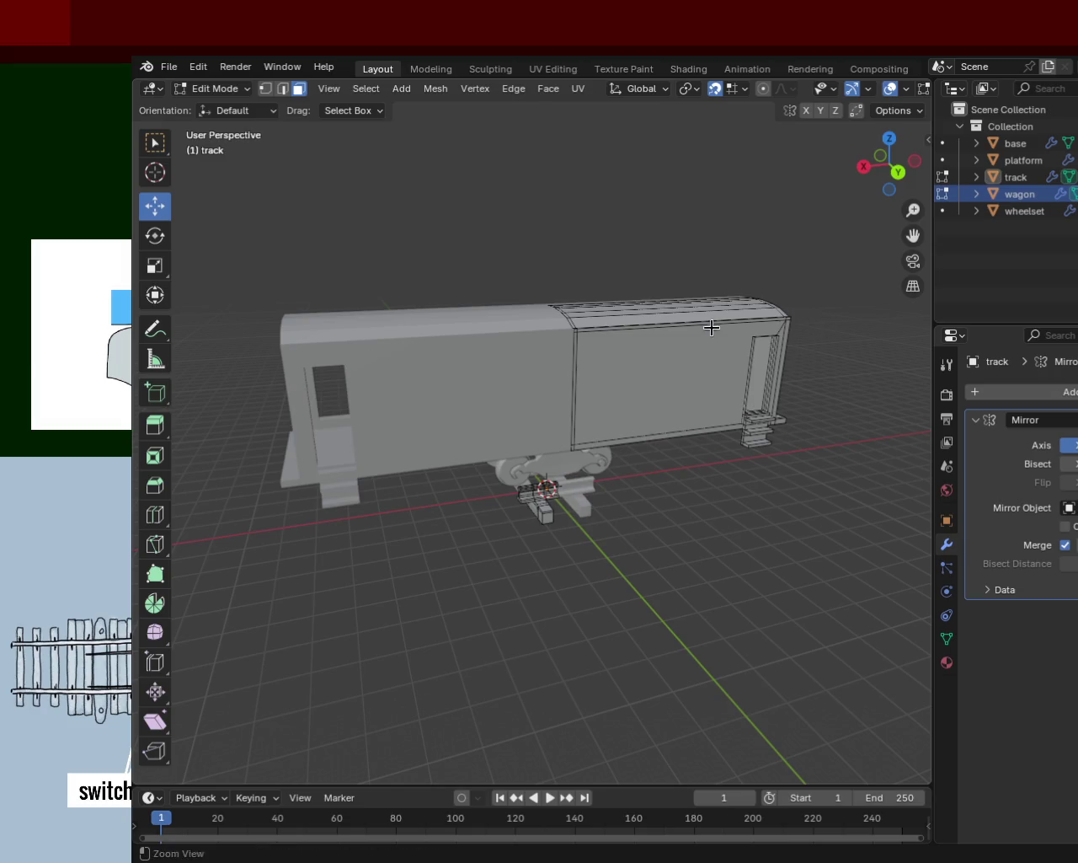
{"action": "scroll", "coordinate": [819, 318], "scroll_direction": "down", "scroll_amount": 3}
{"action": "mouse_move", "coordinate": [819, 318]}
{"action": "middle_mouse_down"}
{"action": "mouse_move", "coordinate": [616, 464]}
{"action": "mouse_move", "coordinate": [614, 429]}
{"action": "middle_mouse_up"}
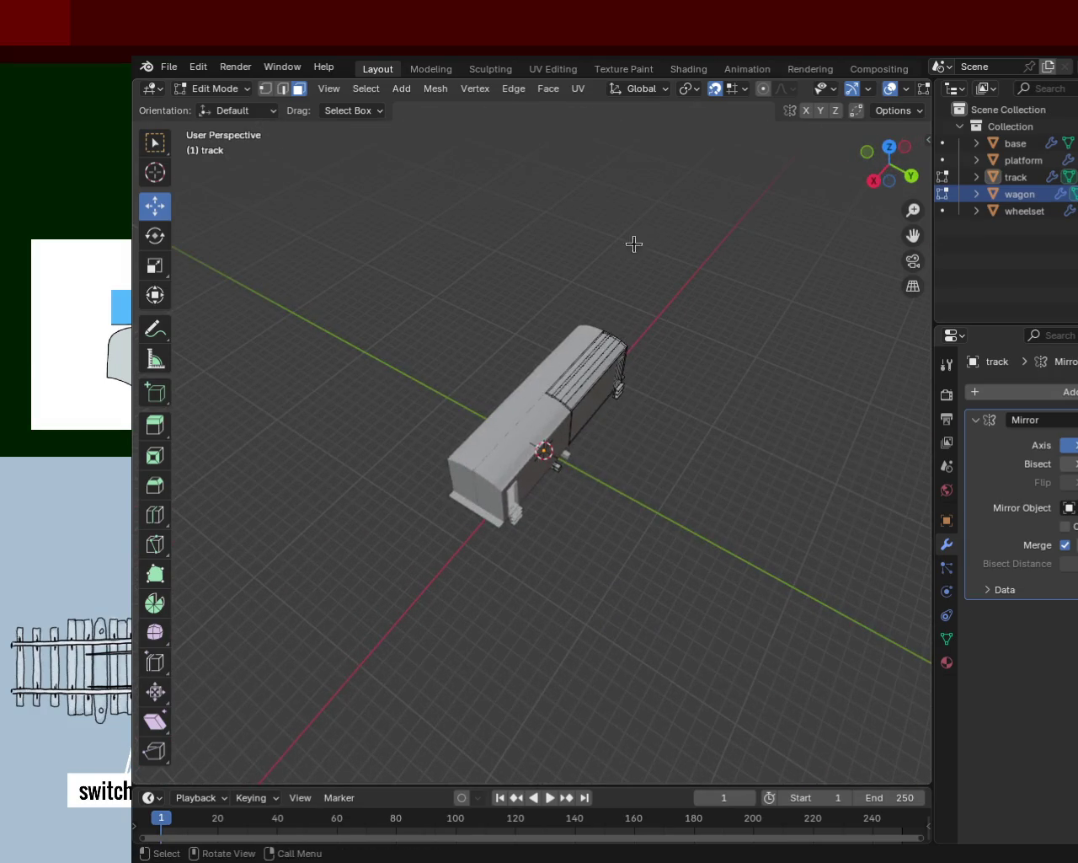
{"action": "mouse_move", "coordinate": [739, 270]}
{"action": "middle_mouse_down"}
{"action": "mouse_move", "coordinate": [605, 272]}
{"action": "mouse_move", "coordinate": [626, 291]}
{"action": "middle_mouse_up"}
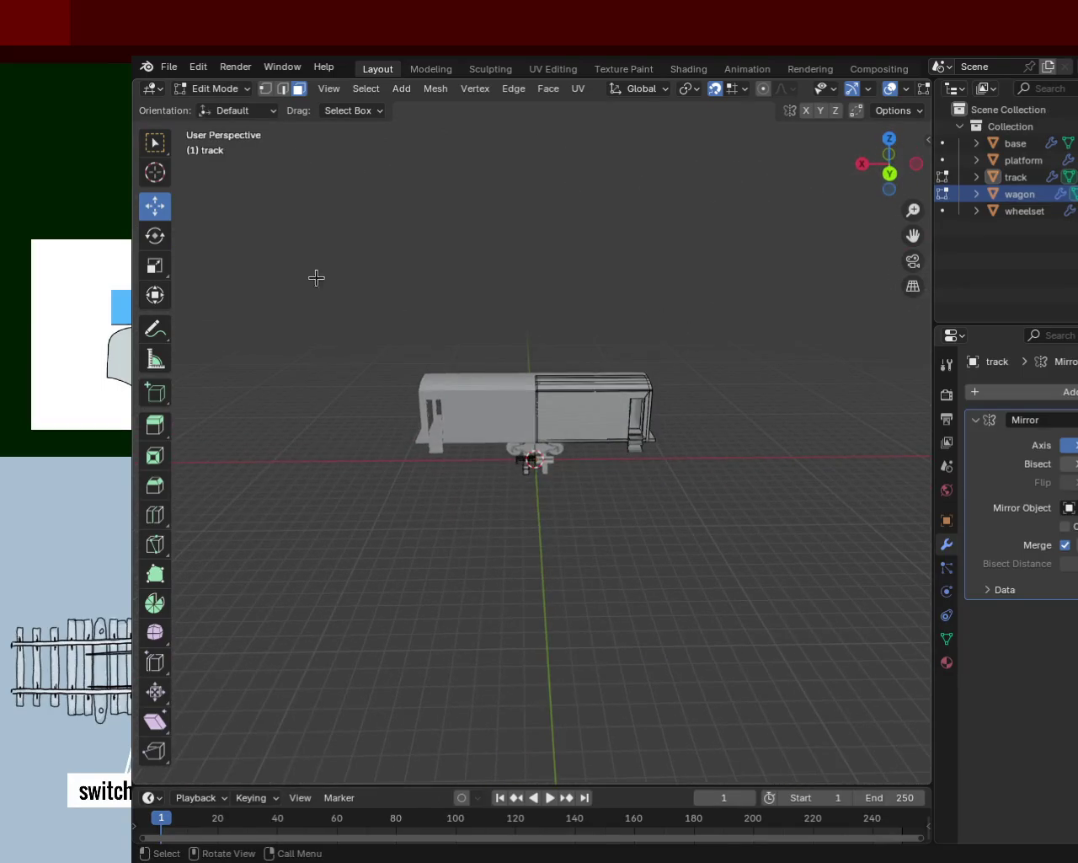
{"action": "mouse_move", "coordinate": [558, 296]}
{"action": "middle_mouse_down"}
{"action": "mouse_move", "coordinate": [762, 393]}
{"action": "mouse_move", "coordinate": [494, 316]}
{"action": "middle_mouse_up"}
{"action": "middle_click_drag", "start_coordinate": [503, 481], "coordinate": [703, 358], "text": "shift"}
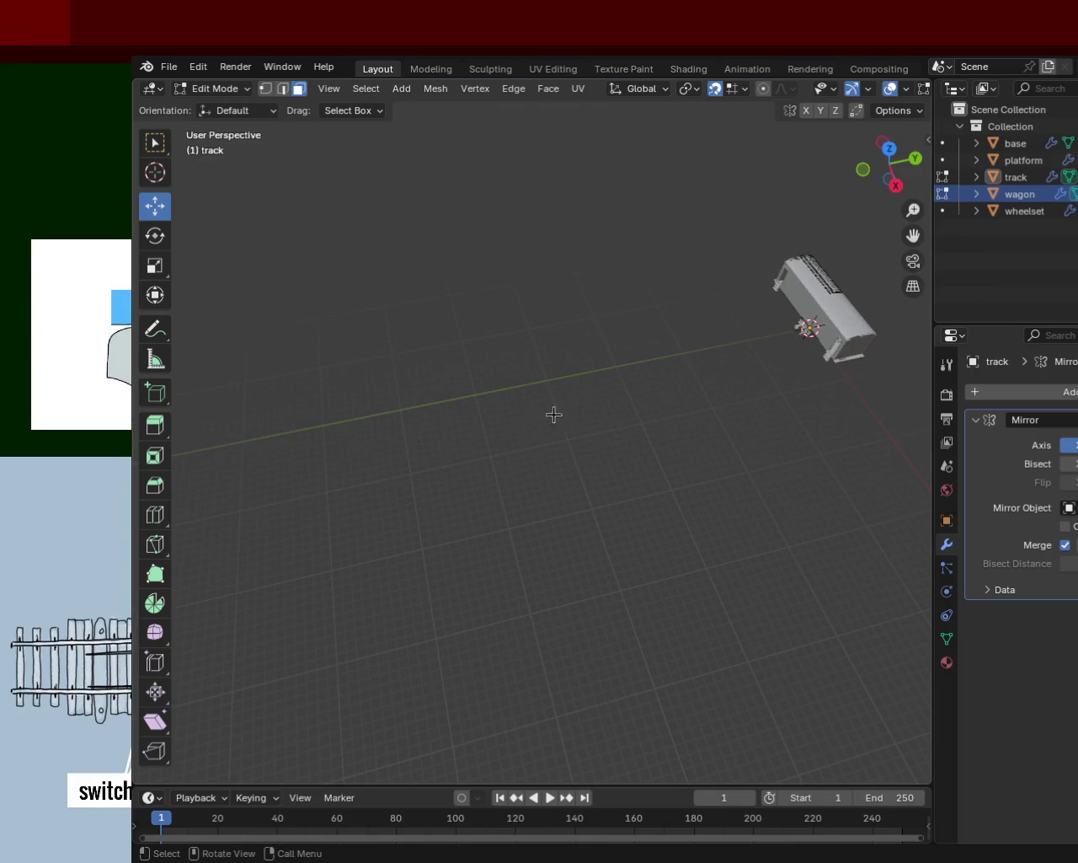
{"action": "mouse_move", "coordinate": [493, 446]}
{"action": "middle_mouse_down"}
{"action": "mouse_move", "coordinate": [471, 404]}
{"action": "mouse_move", "coordinate": [522, 406]}
{"action": "middle_mouse_up"}
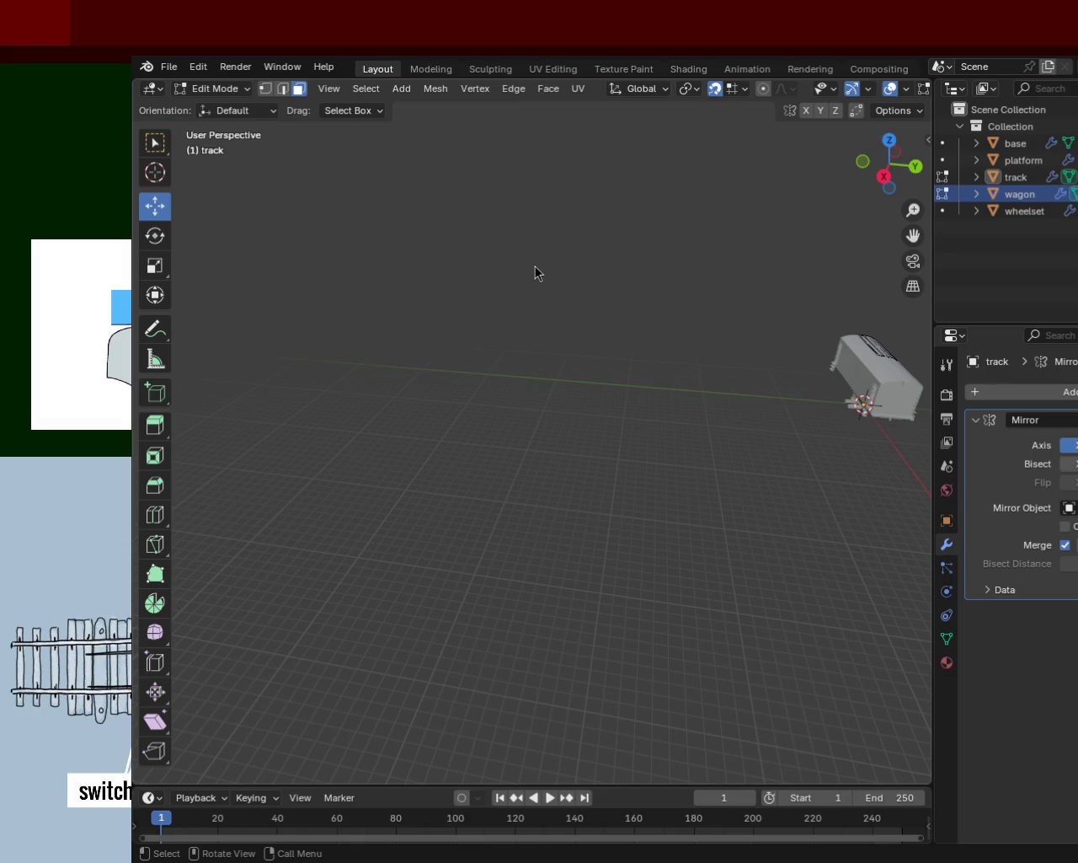
{"action": "mouse_move", "coordinate": [573, 494]}
{"action": "middle_mouse_down"}
{"action": "mouse_move", "coordinate": [777, 268]}
{"action": "mouse_move", "coordinate": [409, 464]}
{"action": "mouse_move", "coordinate": [409, 438]}
{"action": "mouse_move", "coordinate": [642, 271]}
{"action": "mouse_move", "coordinate": [289, 486]}
{"action": "middle_mouse_up"}
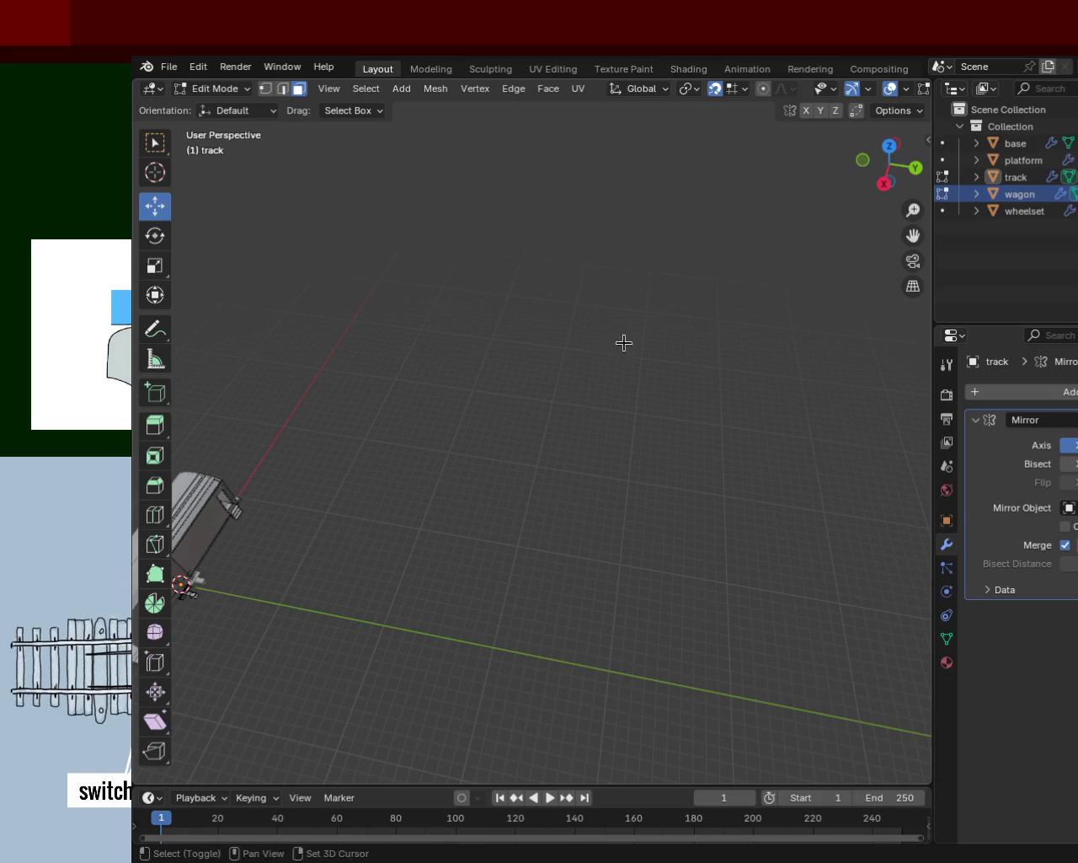
{"action": "middle_click_drag", "start_coordinate": [623, 342], "coordinate": [443, 333], "text": "shift"}
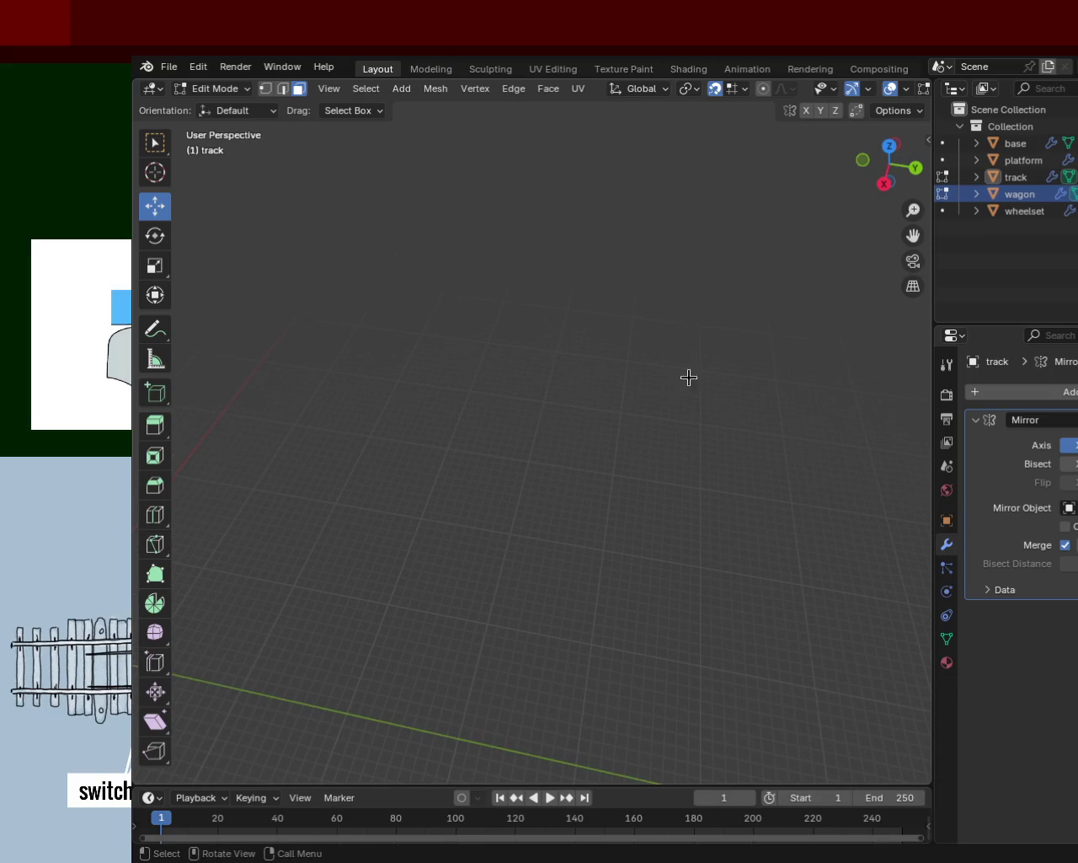
{"action": "mouse_move", "coordinate": [655, 468]}
{"action": "middle_mouse_down"}
{"action": "mouse_move", "coordinate": [715, 387]}
{"action": "mouse_move", "coordinate": [563, 372]}
{"action": "mouse_move", "coordinate": [664, 525]}
{"action": "mouse_move", "coordinate": [686, 371]}
{"action": "mouse_move", "coordinate": [525, 500]}
{"action": "mouse_move", "coordinate": [555, 351]}
{"action": "mouse_move", "coordinate": [567, 342]}
{"action": "mouse_move", "coordinate": [642, 382]}
{"action": "mouse_move", "coordinate": [513, 385]}
{"action": "middle_mouse_up"}
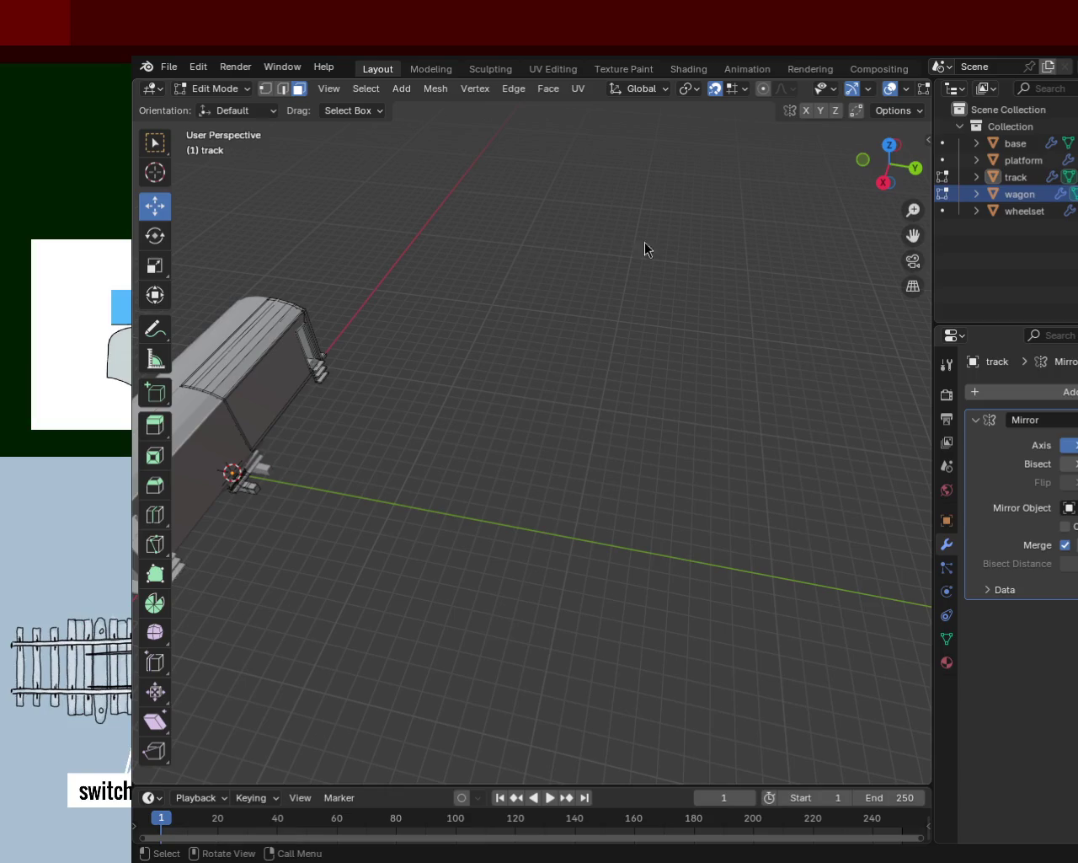
{"action": "mouse_move", "coordinate": [663, 356]}
{"action": "middle_mouse_down"}
{"action": "mouse_move", "coordinate": [527, 481]}
{"action": "mouse_move", "coordinate": [438, 399]}
{"action": "mouse_move", "coordinate": [740, 402]}
{"action": "mouse_move", "coordinate": [758, 460]}
{"action": "middle_mouse_up"}
{"action": "scroll", "coordinate": [840, 449], "scroll_direction": "up", "scroll_amount": 5}
{"action": "mouse_move", "coordinate": [840, 450]}
{"action": "middle_mouse_down"}
{"action": "mouse_move", "coordinate": [700, 409]}
{"action": "mouse_move", "coordinate": [466, 401]}
{"action": "mouse_move", "coordinate": [349, 409]}
{"action": "mouse_move", "coordinate": [337, 431]}
{"action": "middle_mouse_up"}
{"action": "scroll", "coordinate": [466, 400], "scroll_direction": "down", "scroll_amount": 5}
{"action": "scroll", "coordinate": [517, 481], "scroll_direction": "down", "scroll_amount": 3}
{"action": "mouse_move", "coordinate": [518, 481]}
{"action": "middle_mouse_down"}
{"action": "mouse_move", "coordinate": [542, 458]}
{"action": "mouse_move", "coordinate": [443, 306]}
{"action": "middle_mouse_up"}
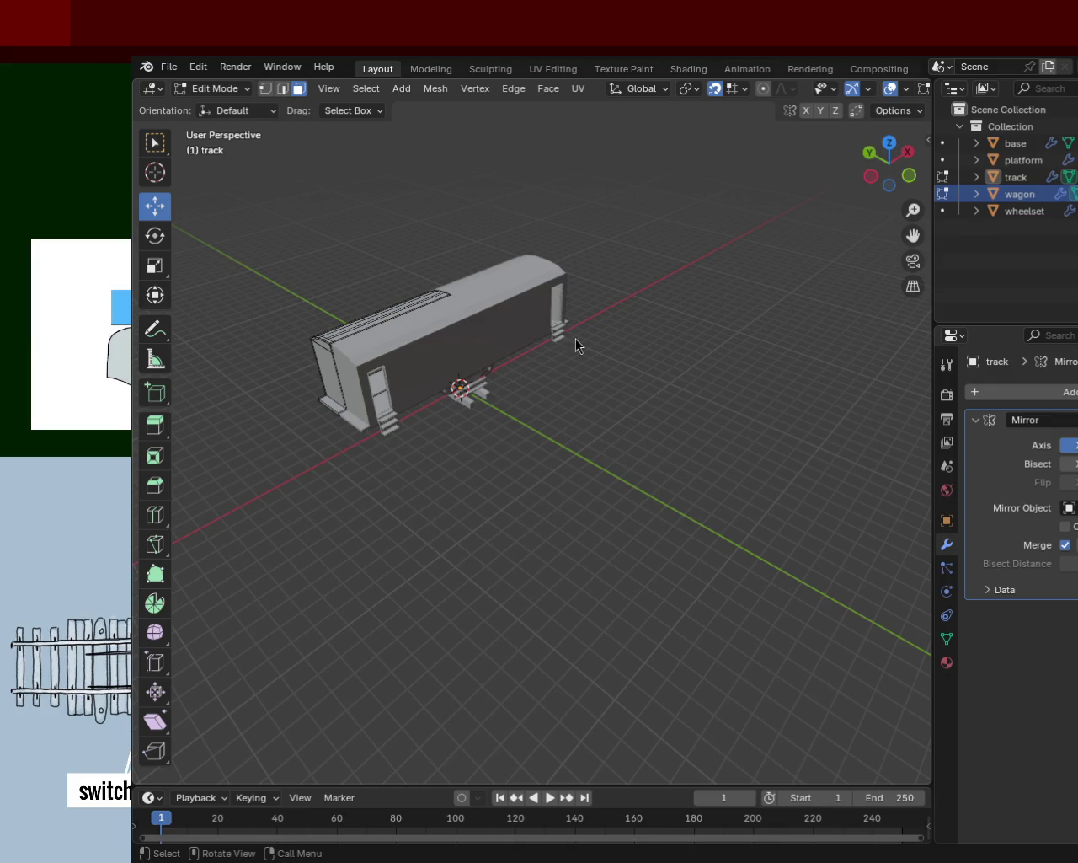
{"action": "middle_click_drag", "start_coordinate": [702, 457], "coordinate": [636, 434]}
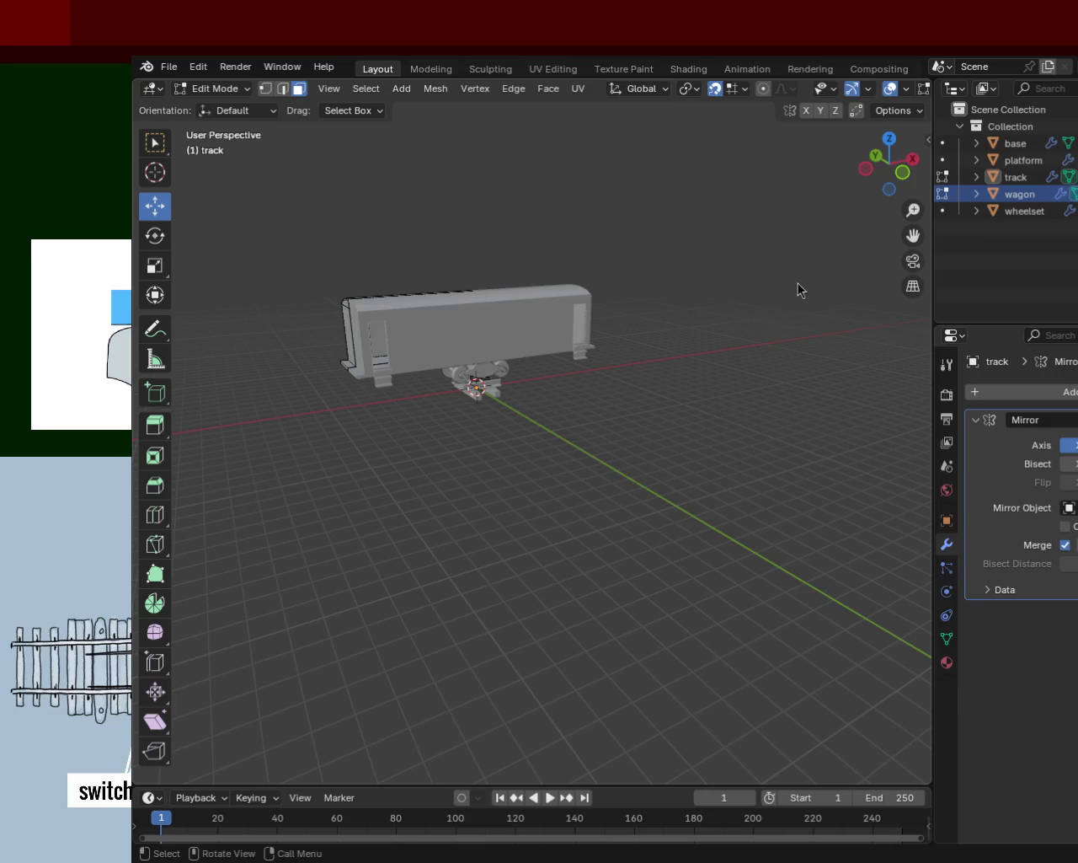
{"action": "mouse_move", "coordinate": [496, 441]}
{"action": "middle_mouse_down", "text": "ctrl"}
{"action": "mouse_move", "coordinate": [484, 304]}
{"action": "mouse_move", "coordinate": [457, 315]}
{"action": "mouse_move", "coordinate": [633, 447]}
{"action": "mouse_move", "coordinate": [705, 421]}
{"action": "mouse_move", "coordinate": [659, 419]}
{"action": "mouse_move", "coordinate": [640, 472]}
{"action": "mouse_move", "coordinate": [483, 344]}
{"action": "middle_mouse_up", "text": "ctrl"}
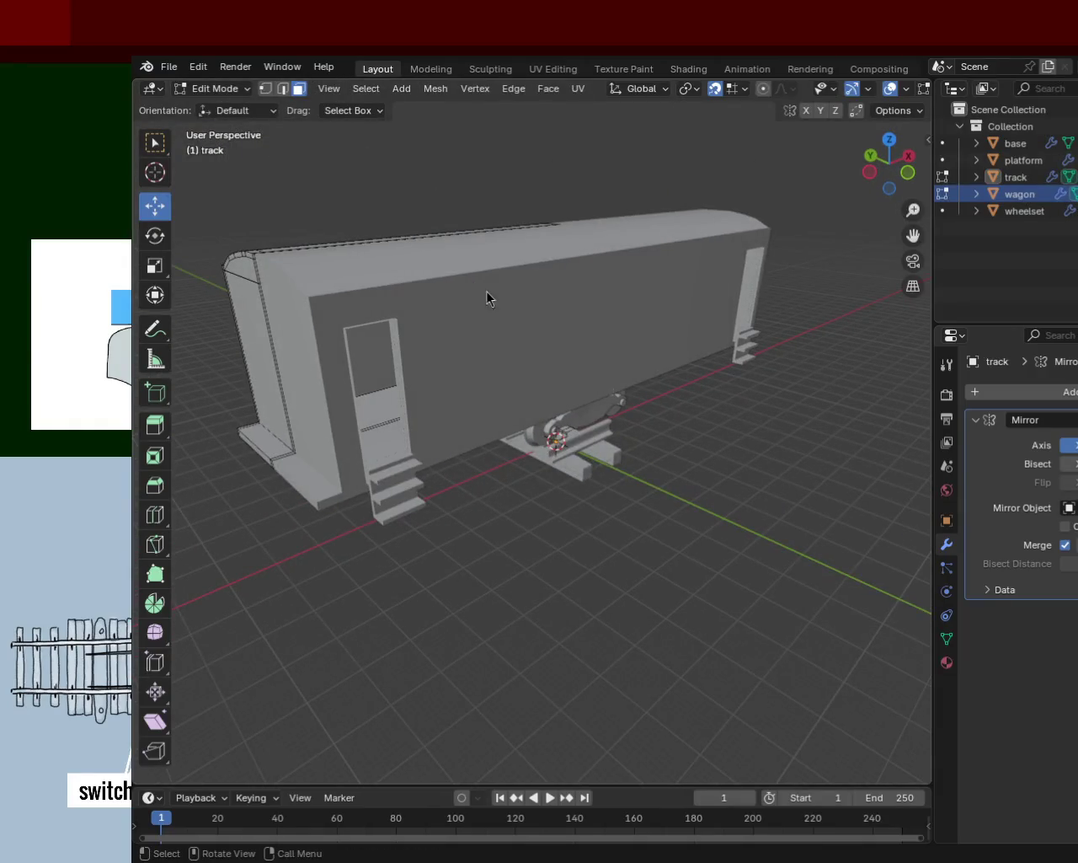
{"action": "mouse_move", "coordinate": [835, 293]}
{"action": "middle_mouse_down"}
{"action": "mouse_move", "coordinate": [699, 393]}
{"action": "mouse_move", "coordinate": [578, 366]}
{"action": "mouse_move", "coordinate": [592, 409]}
{"action": "mouse_move", "coordinate": [521, 340]}
{"action": "mouse_move", "coordinate": [770, 423]}
{"action": "mouse_move", "coordinate": [838, 419]}
{"action": "middle_mouse_up"}
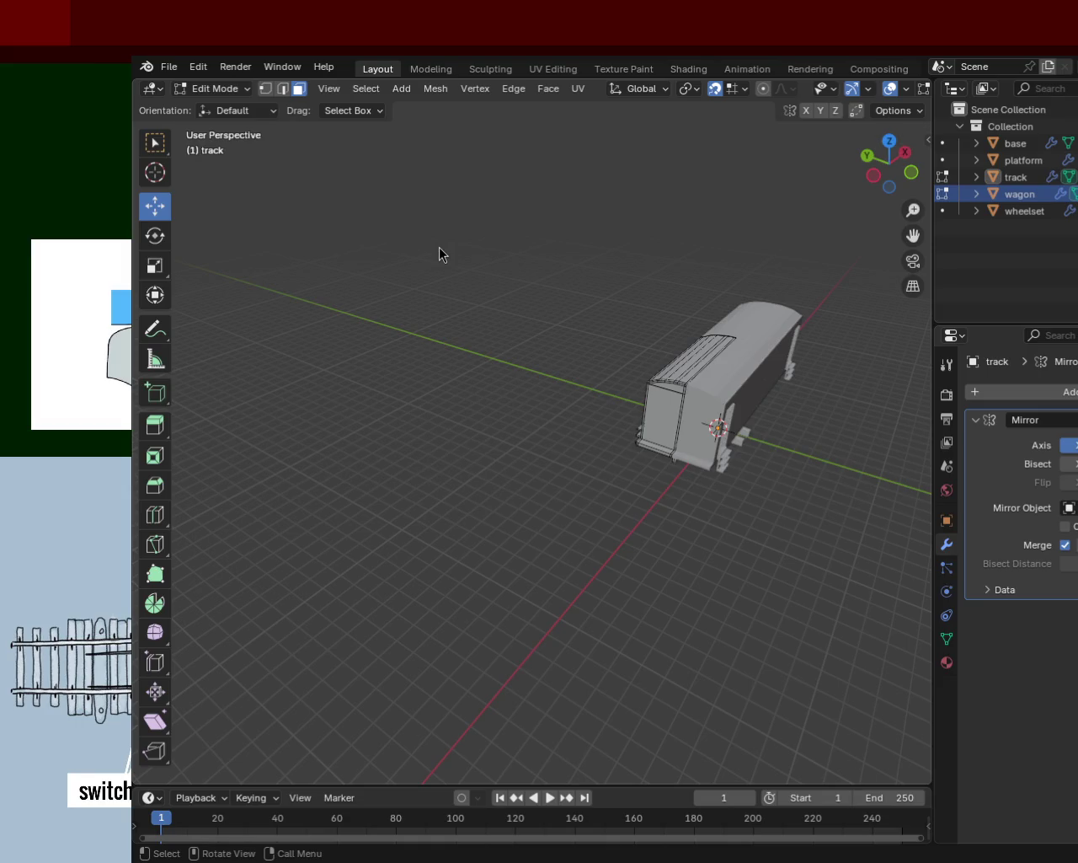
{"action": "mouse_move", "coordinate": [744, 388]}
{"action": "middle_mouse_down"}
{"action": "mouse_move", "coordinate": [615, 485]}
{"action": "mouse_move", "coordinate": [747, 422]}
{"action": "middle_mouse_up"}
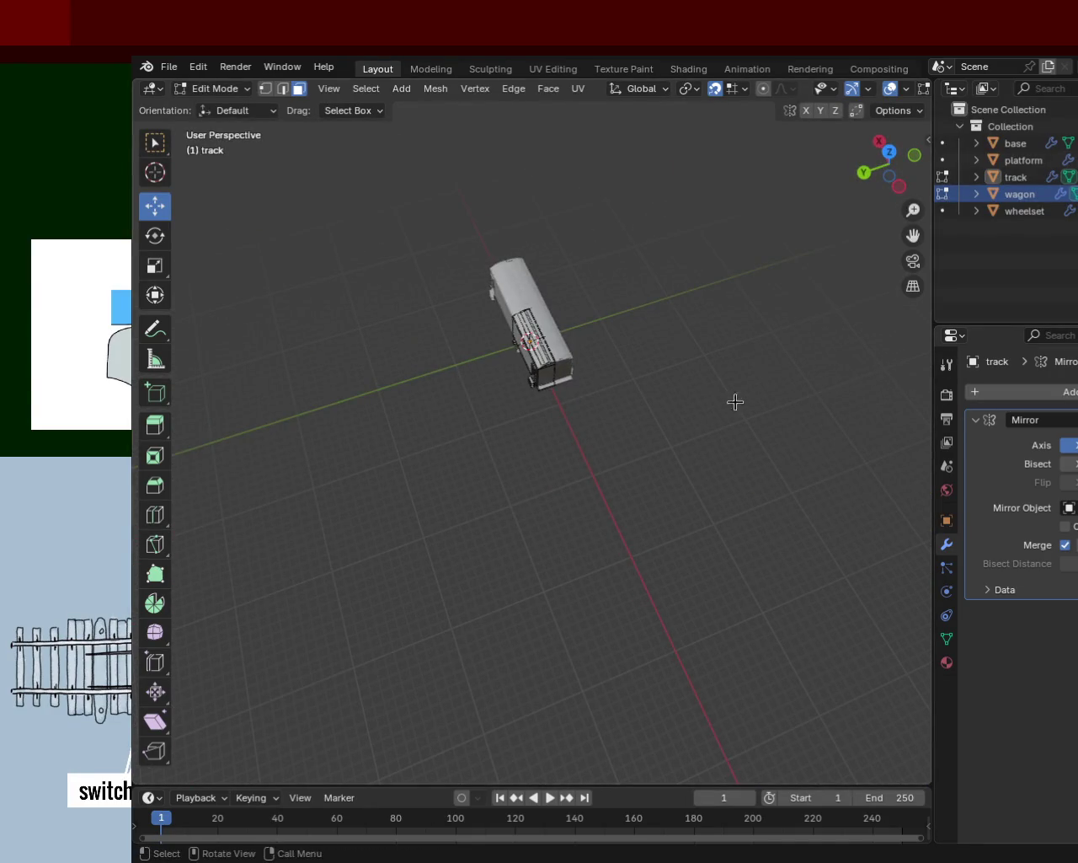